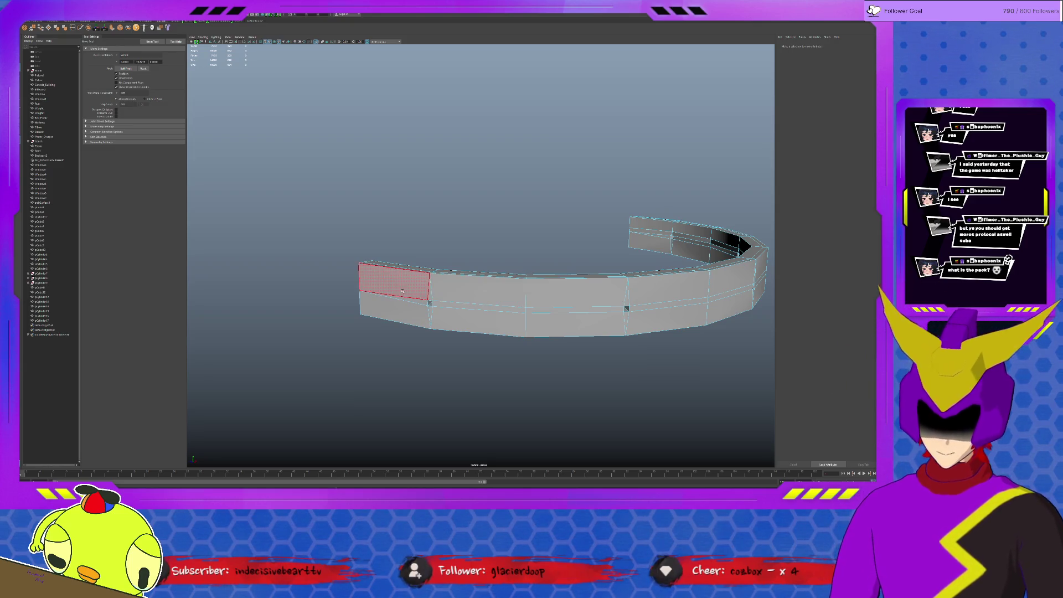
Step: Select the nine upper faces around both sides of the ring wall and delete them
click(423, 285)
shift+click(476, 288)
shift+click(576, 291)
shift+click(664, 288)
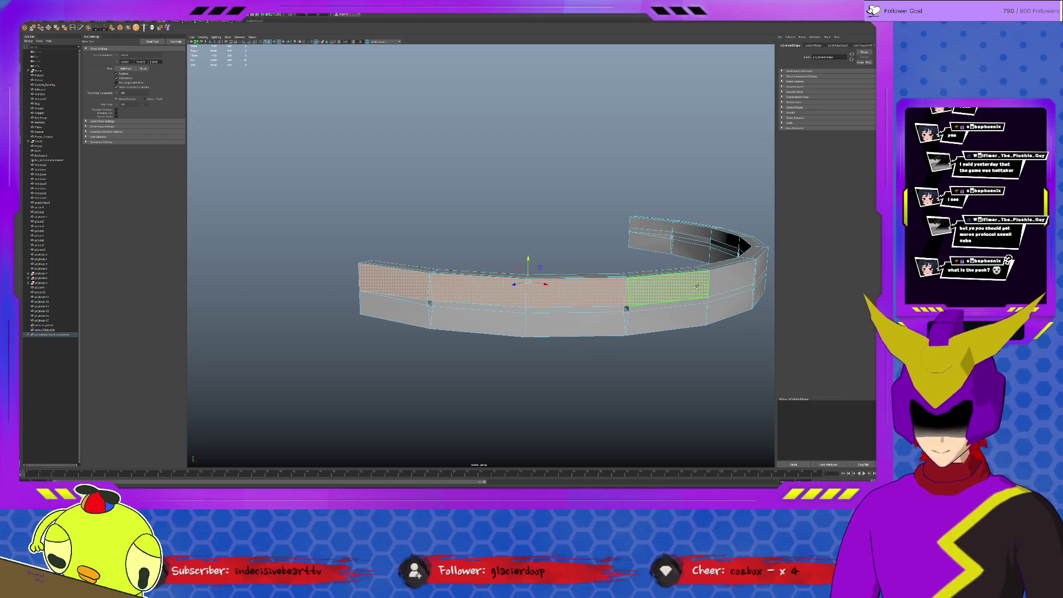
shift+click(737, 280)
alt+drag(756, 271, 664, 287)
shift+click(664, 287)
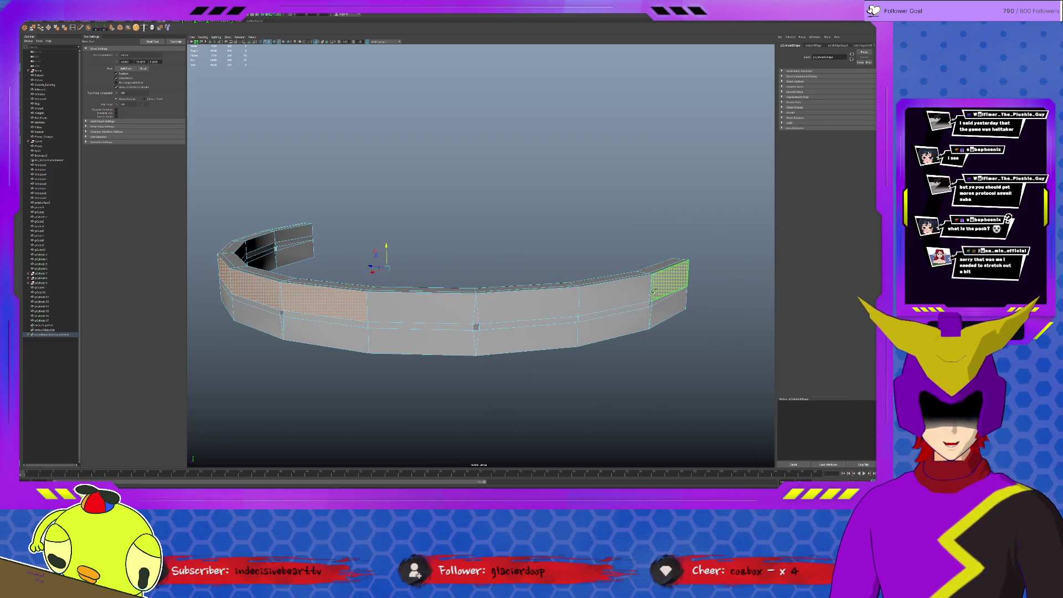
shift+click(614, 293)
shift+click(526, 302)
shift+click(473, 306)
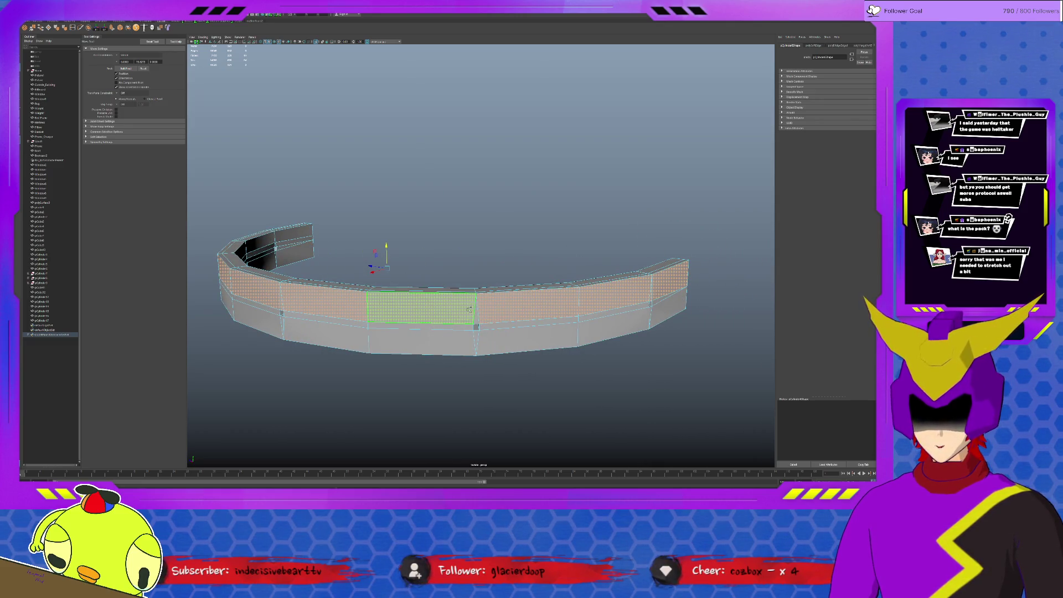
key(Delete)
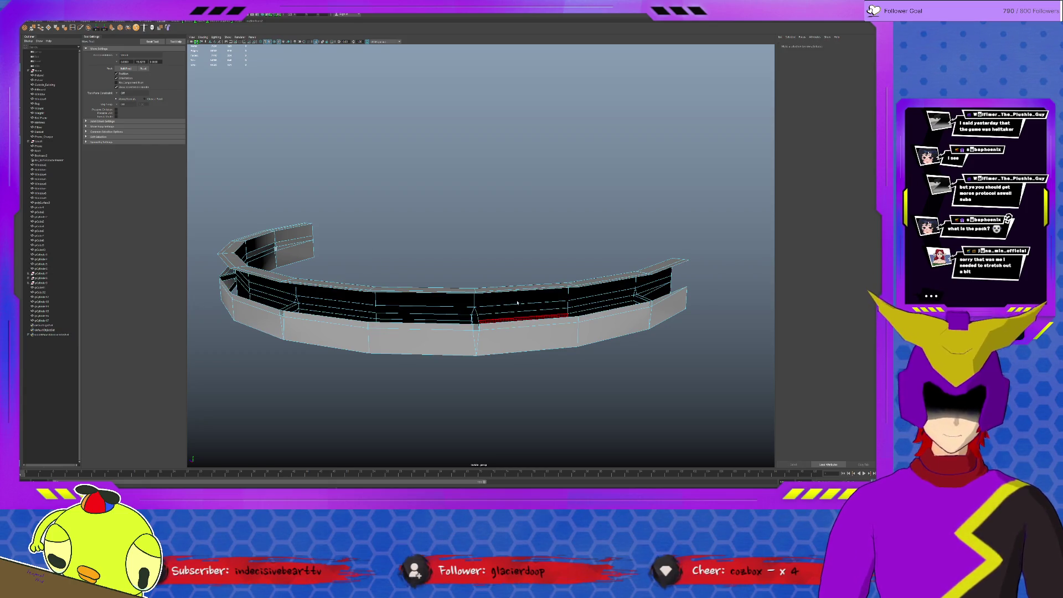
key(F10)
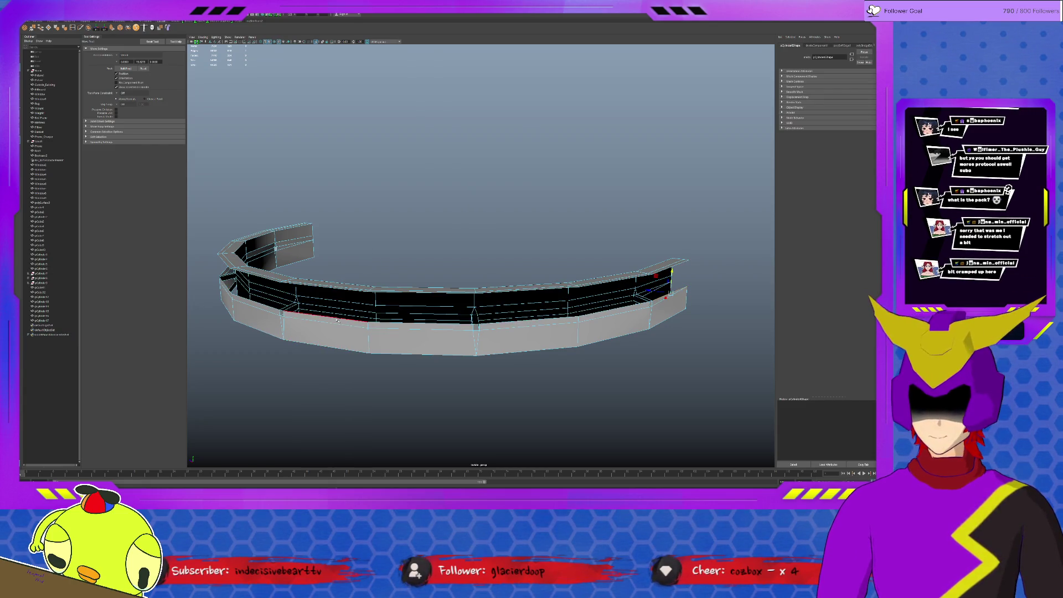
Step: Extrude the wall's open border edge with Ctrl+E and pull it slightly to change the wall thickness
mouse_move(257, 304)
alt+mouse_down()
mouse_move(277, 315)
mouse_move(350, 290)
alt+mouse_up()
shift+click(350, 290)
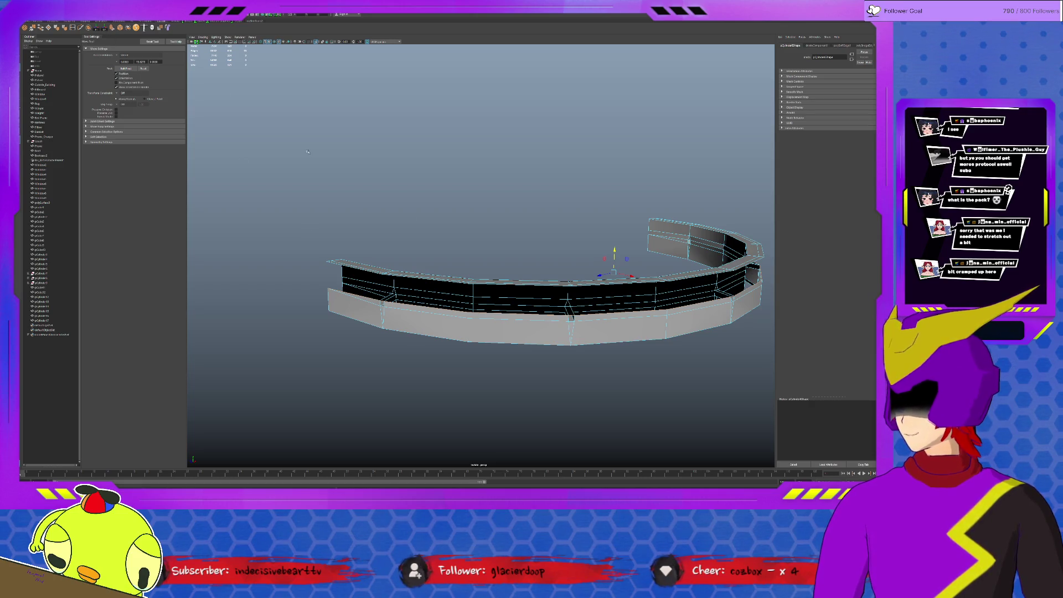
key(ctrl+e)
drag(614, 251, 615, 242)
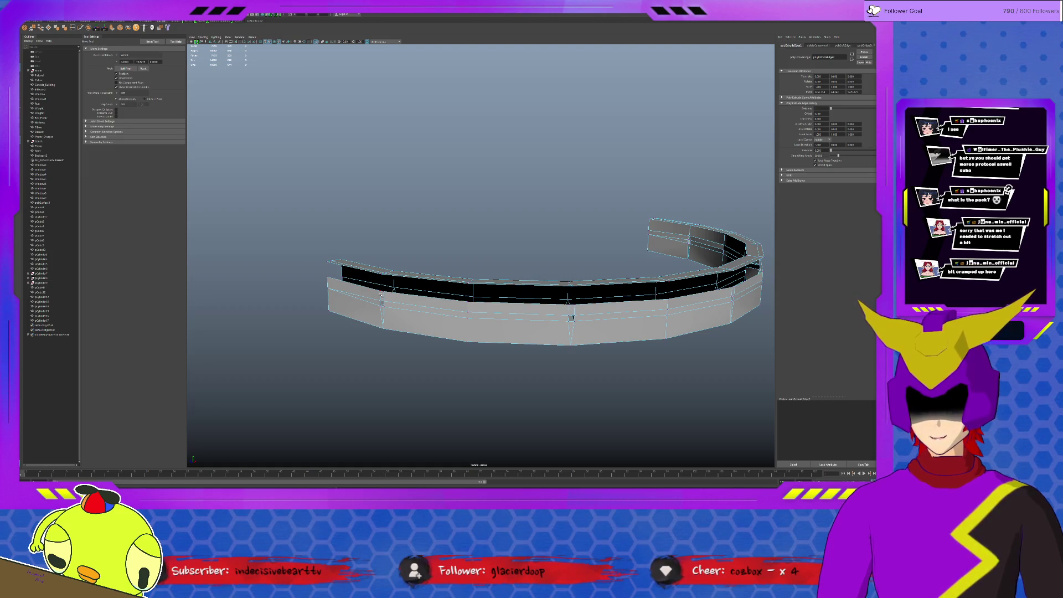
key(q)
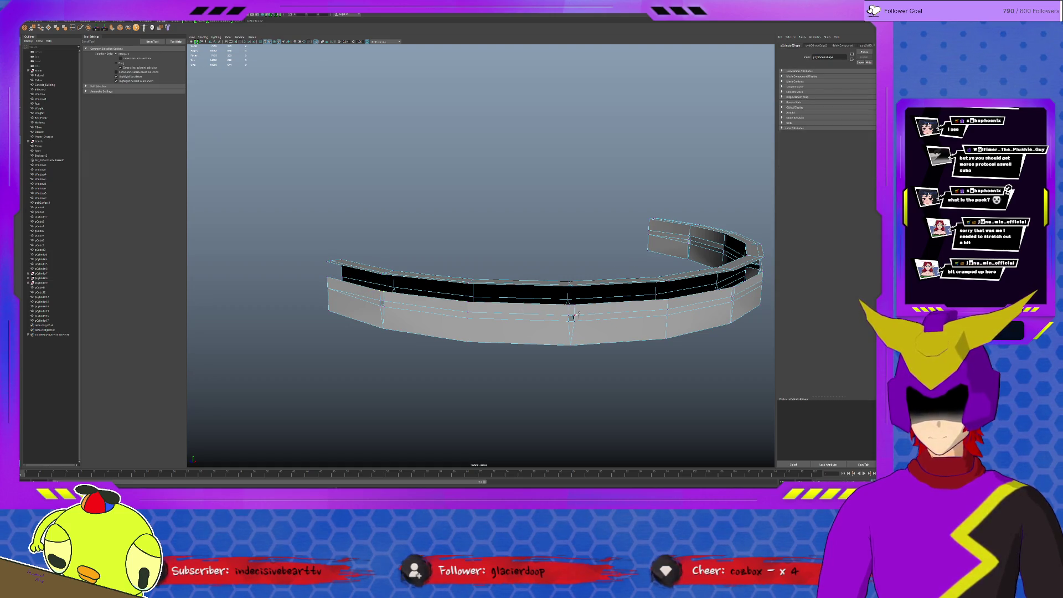
Step: Orbit around the extruded wall to inspect its right and left ends
alt+drag(568, 306, 582, 318)
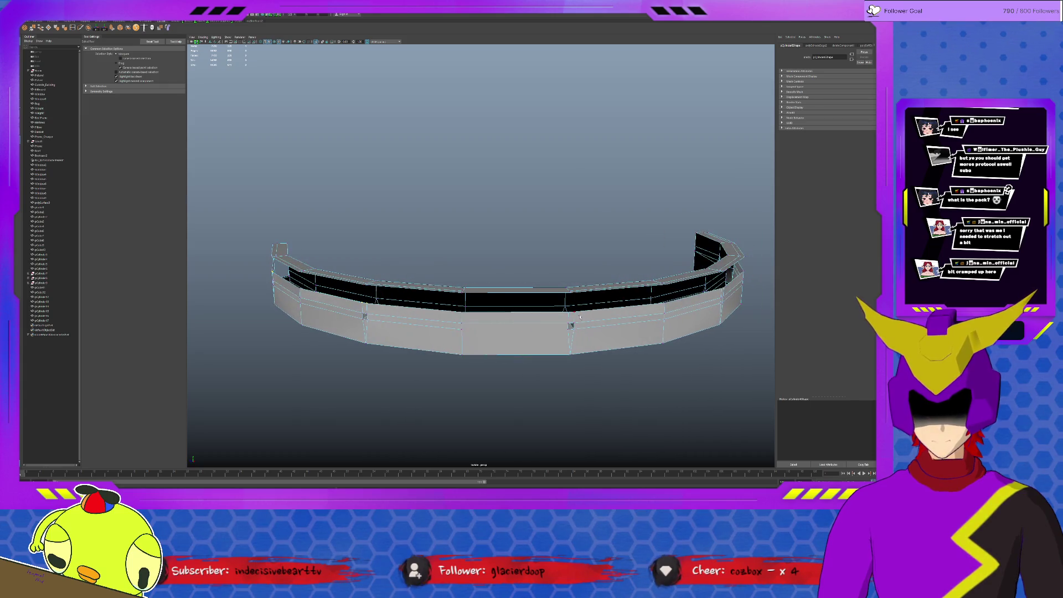
alt+drag(658, 329, 630, 328)
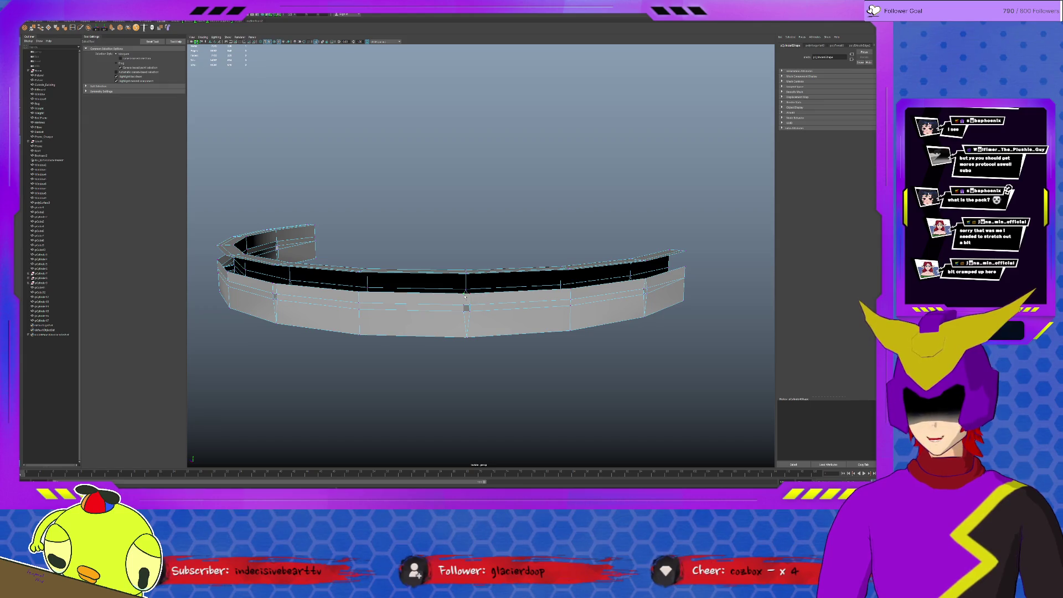
alt+drag(459, 300, 433, 295)
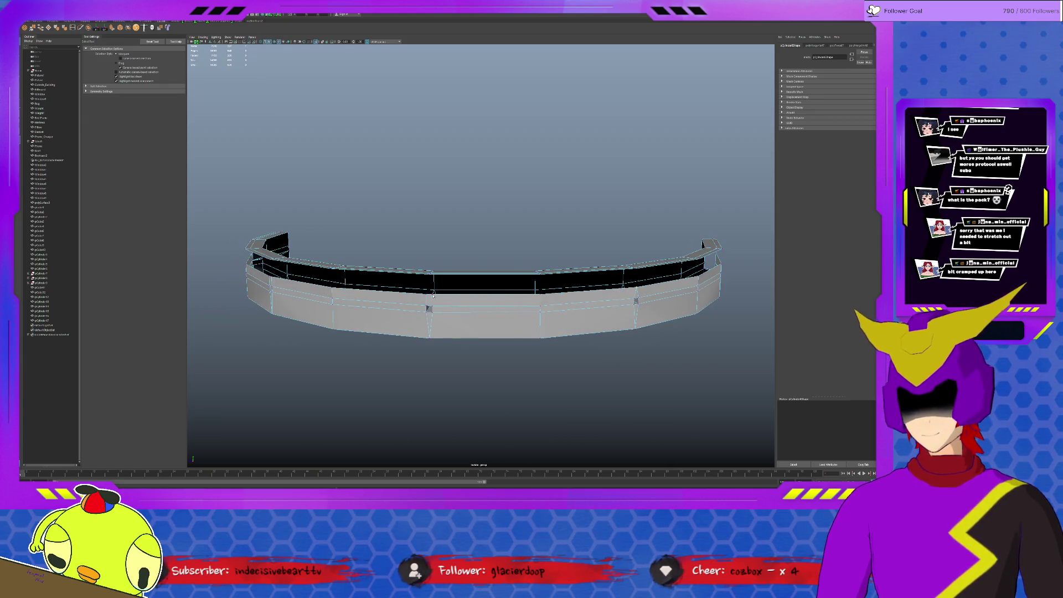
mouse_move(370, 301)
alt+mouse_down()
mouse_move(458, 296)
mouse_move(429, 292)
alt+mouse_up()
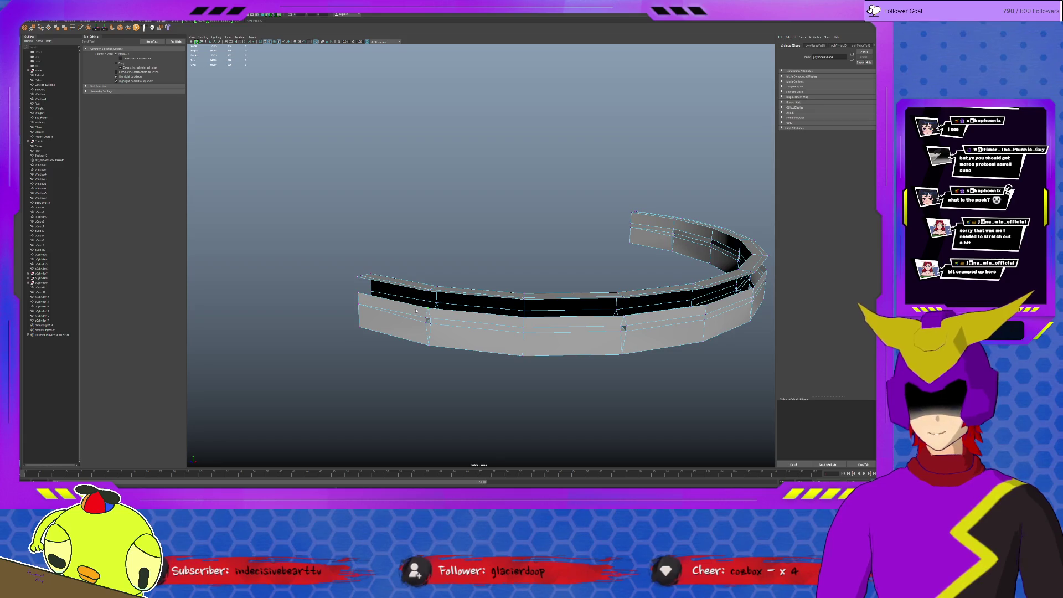
mouse_move(416, 310)
alt+mouse_down()
mouse_move(667, 299)
mouse_move(359, 313)
alt+mouse_up()
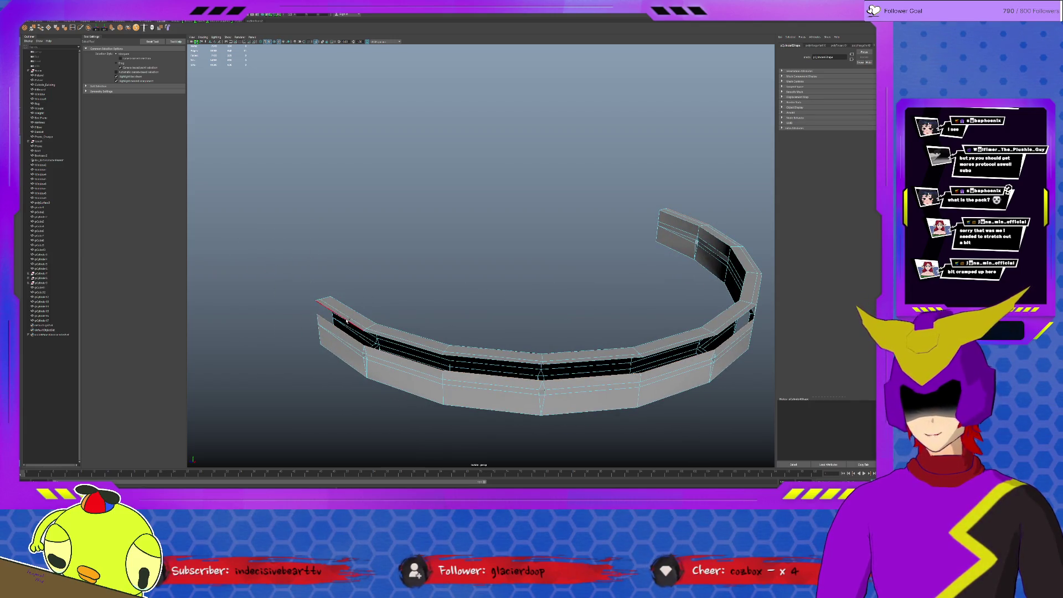
click(41, 28)
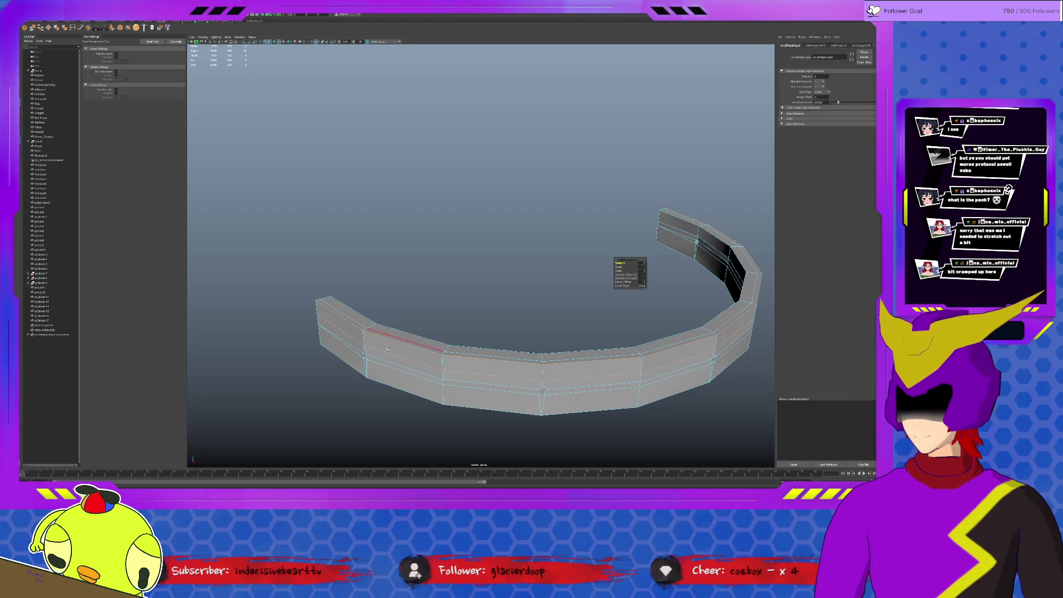
Step: Apply the bridge to close the wall gap and switch to the Move tool
click(360, 336)
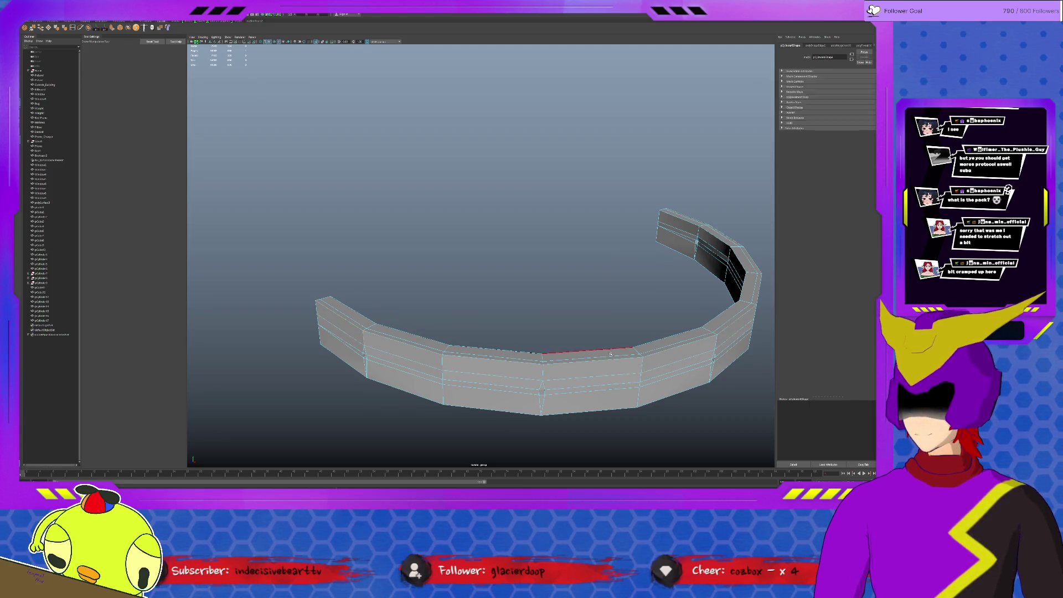
alt+drag(361, 336, 496, 344)
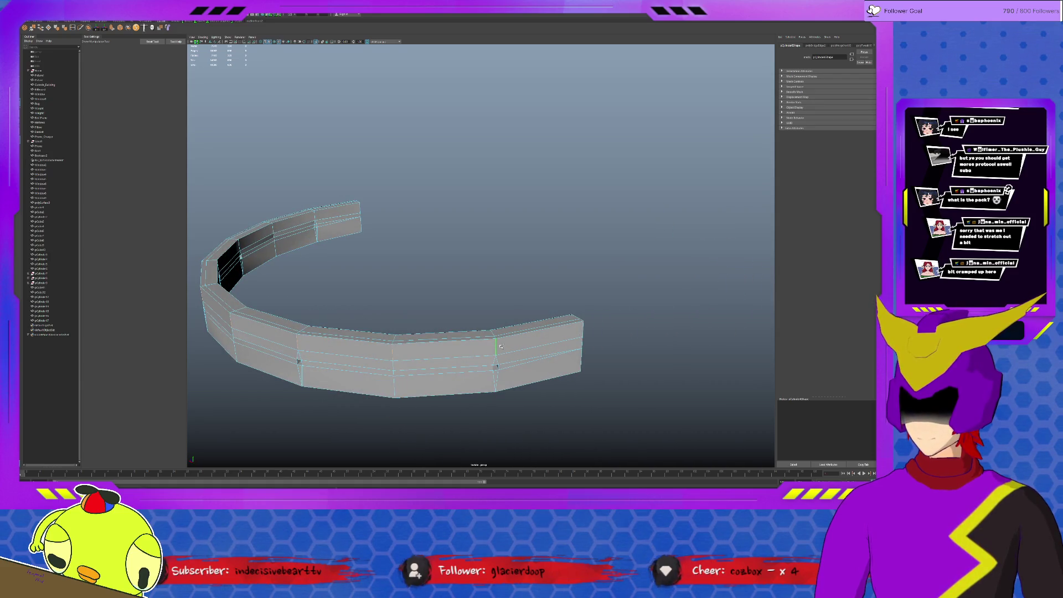
click(66, 29)
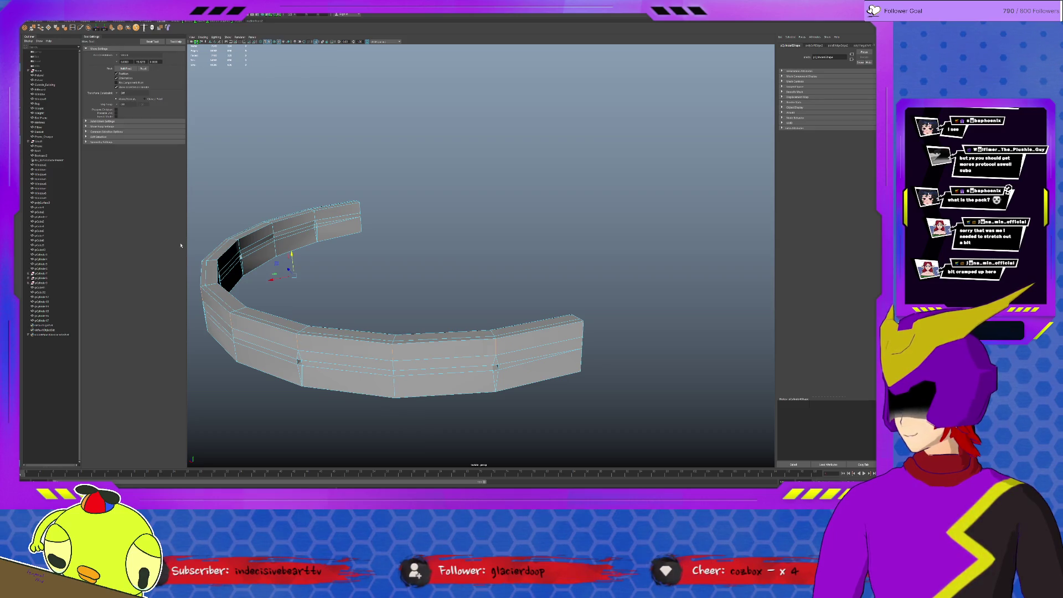
alt+drag(229, 338, 254, 304)
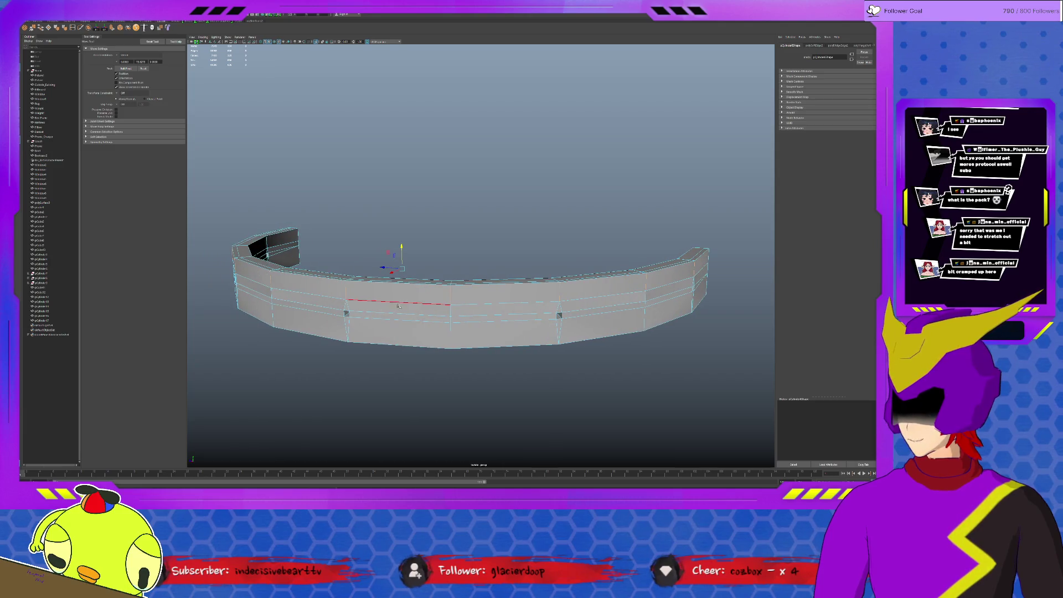
Step: Select several horizontal and vertical edges along the bridged wall, including one near its right end
click(449, 311)
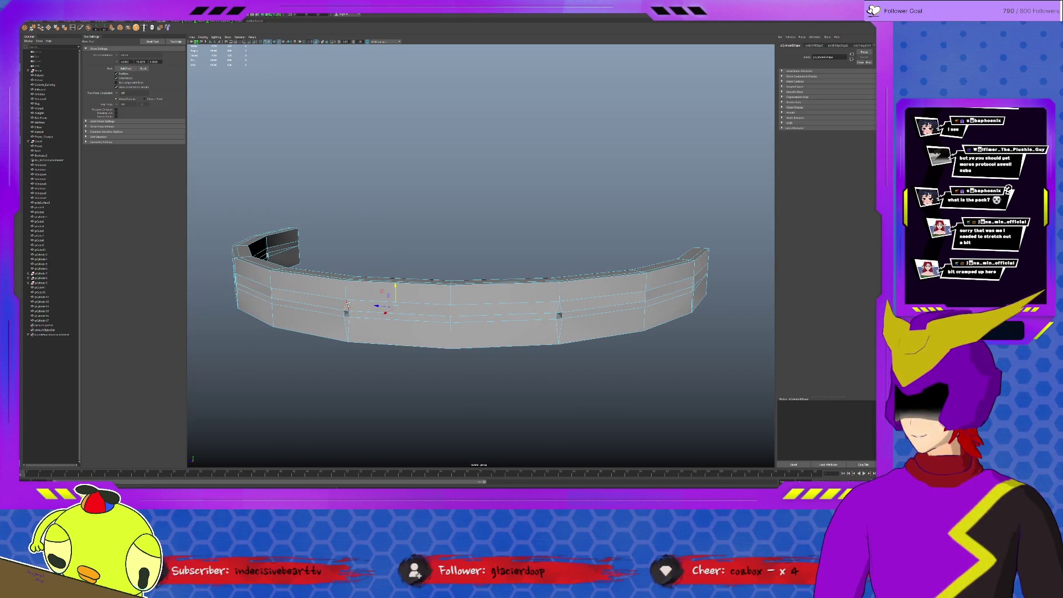
shift+click(269, 293)
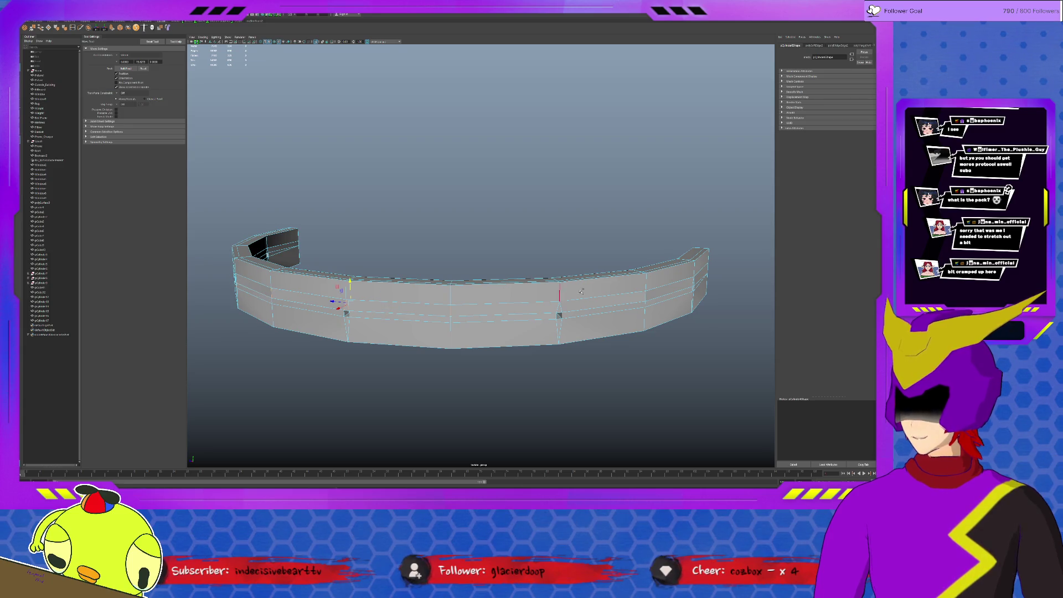
shift+click(555, 305)
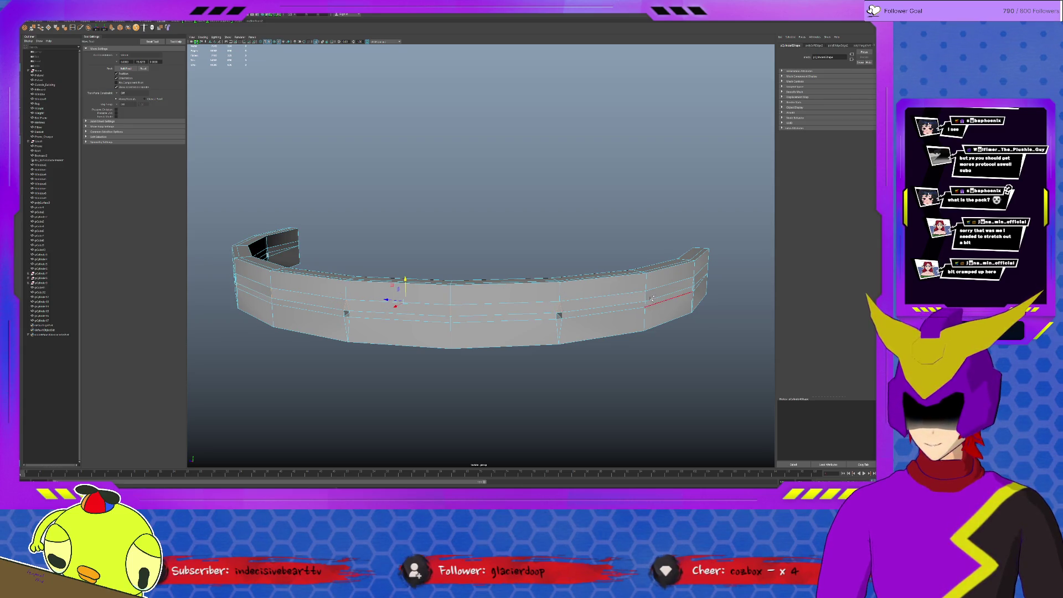
alt+drag(454, 301, 558, 270)
shift+click(558, 270)
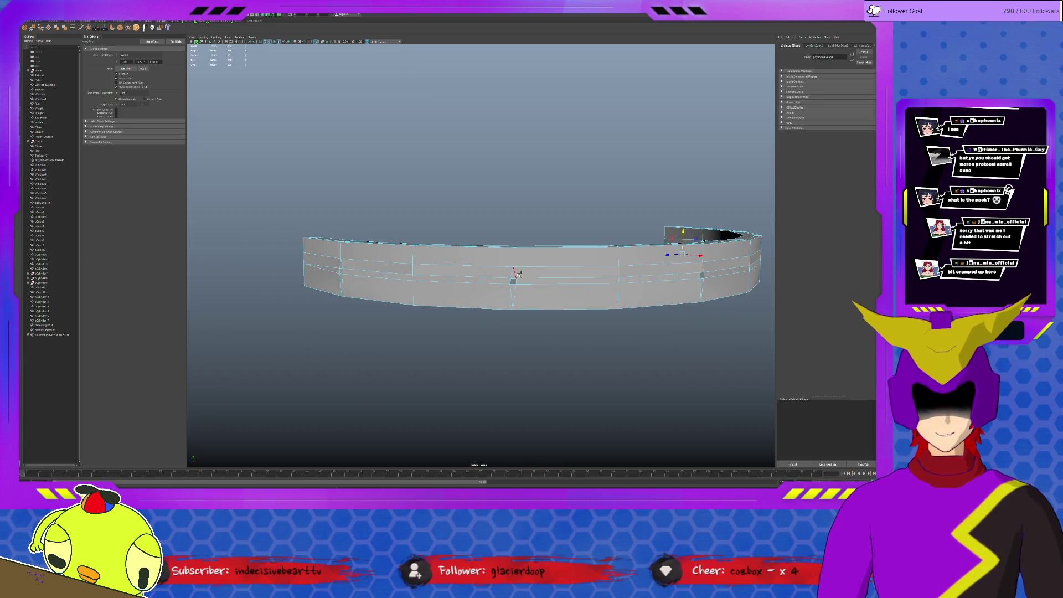
shift+click(414, 269)
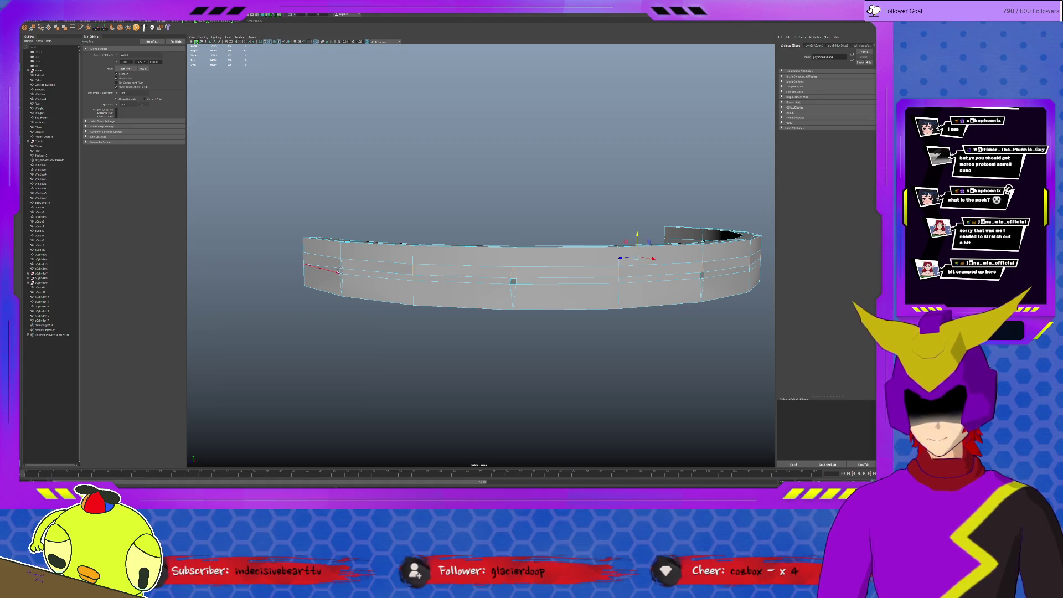
shift+click(340, 266)
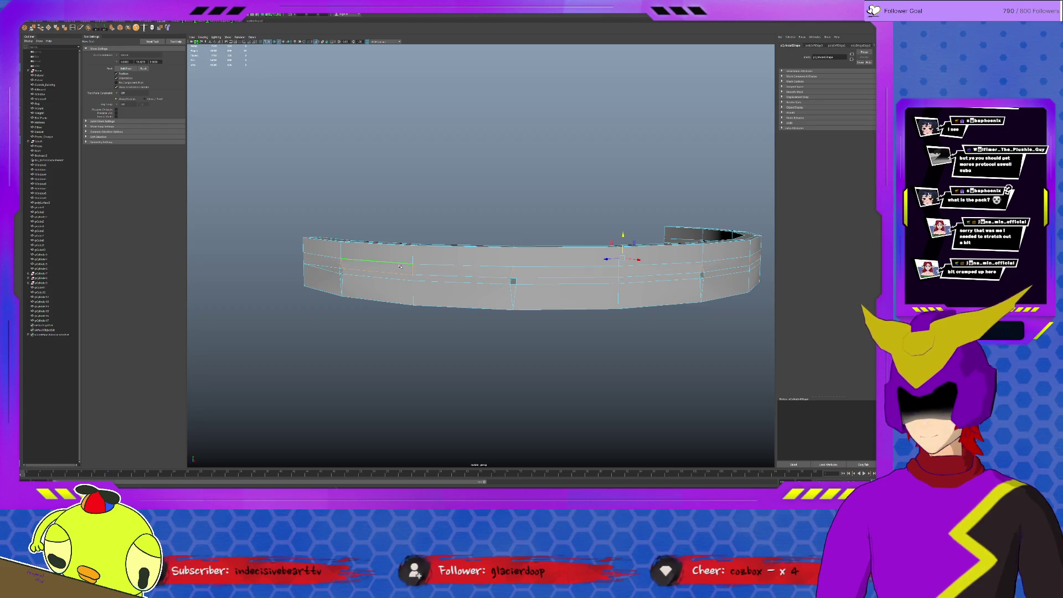
mouse_move(498, 284)
alt+mouse_down()
mouse_move(610, 287)
mouse_move(573, 259)
alt+mouse_up()
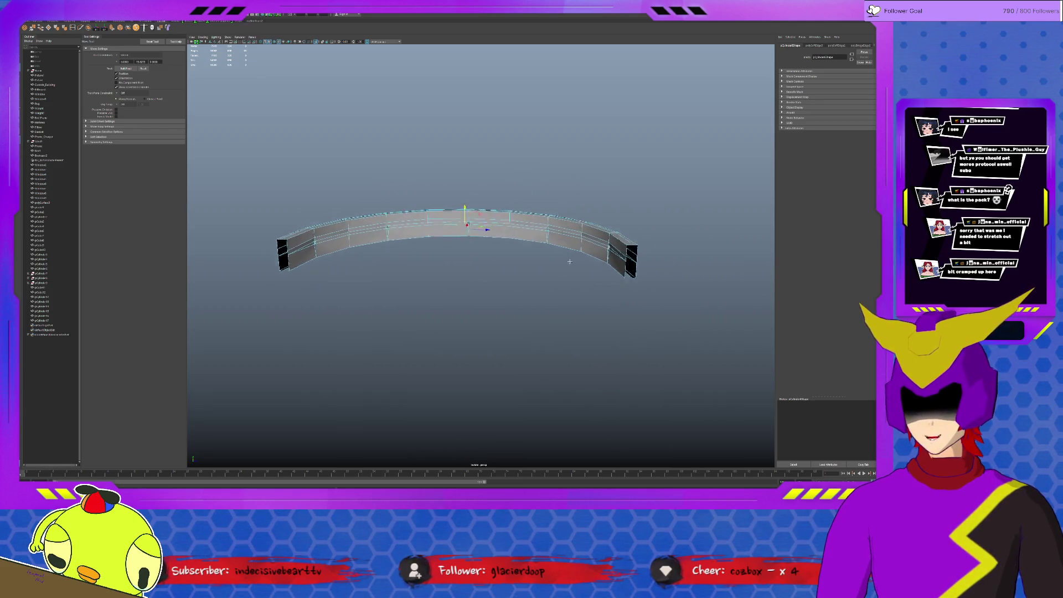
alt+right_drag(574, 258, 639, 245)
click(714, 247)
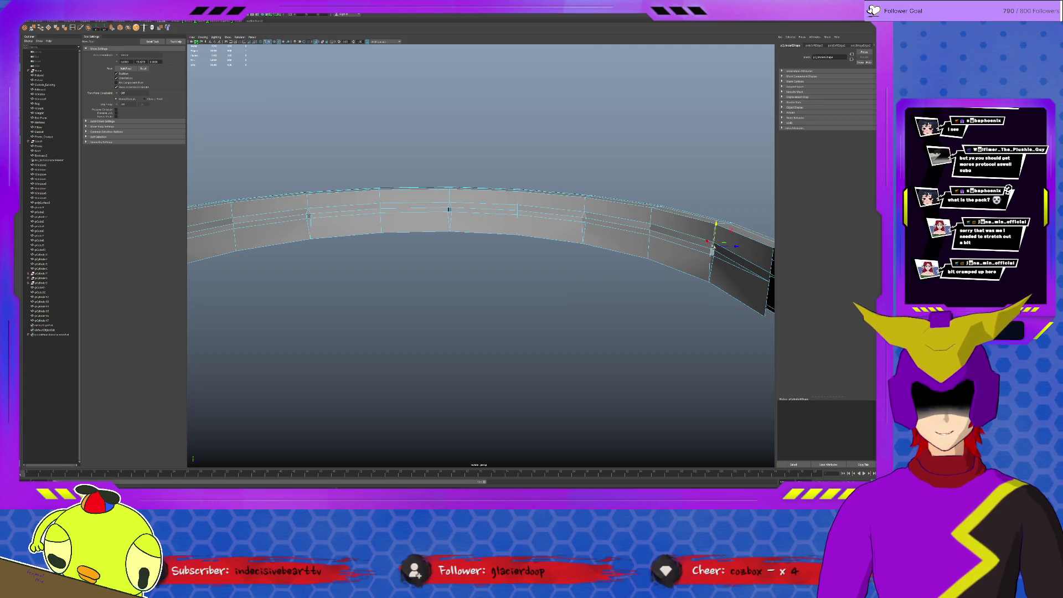
Step: Turn off isolate selection with Ctrl+1 to show the full stadium scene, then clear the selection
key(q)
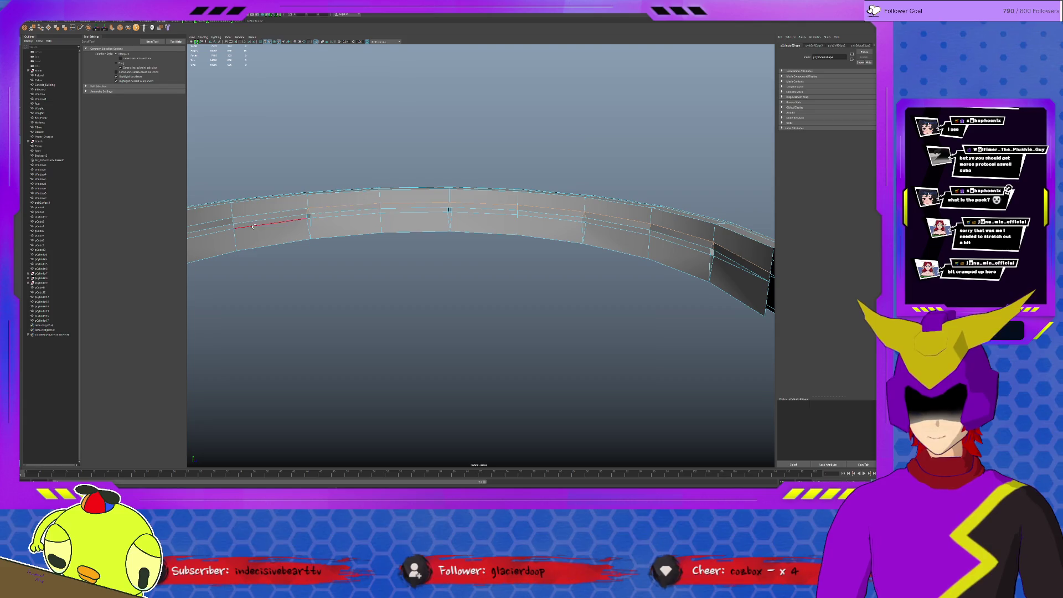
alt+drag(289, 221, 418, 208)
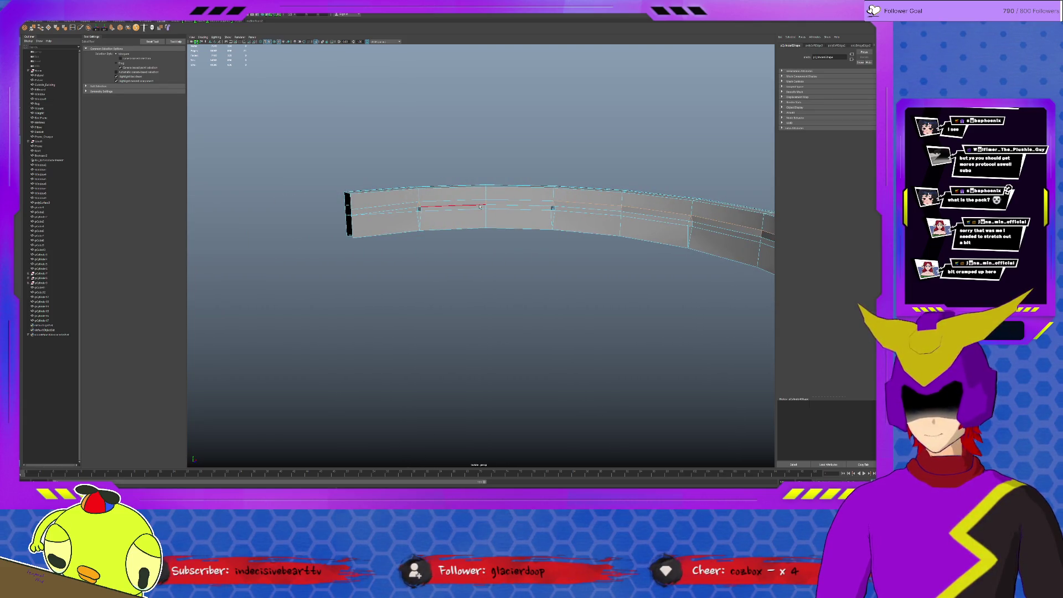
click(460, 202)
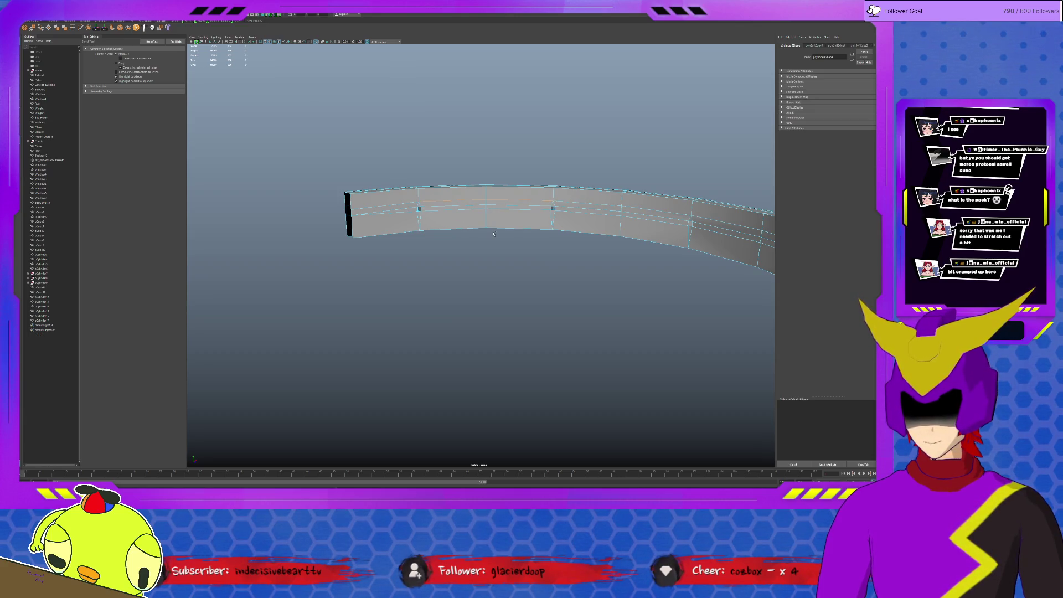
key(ctrl+1)
click(411, 169)
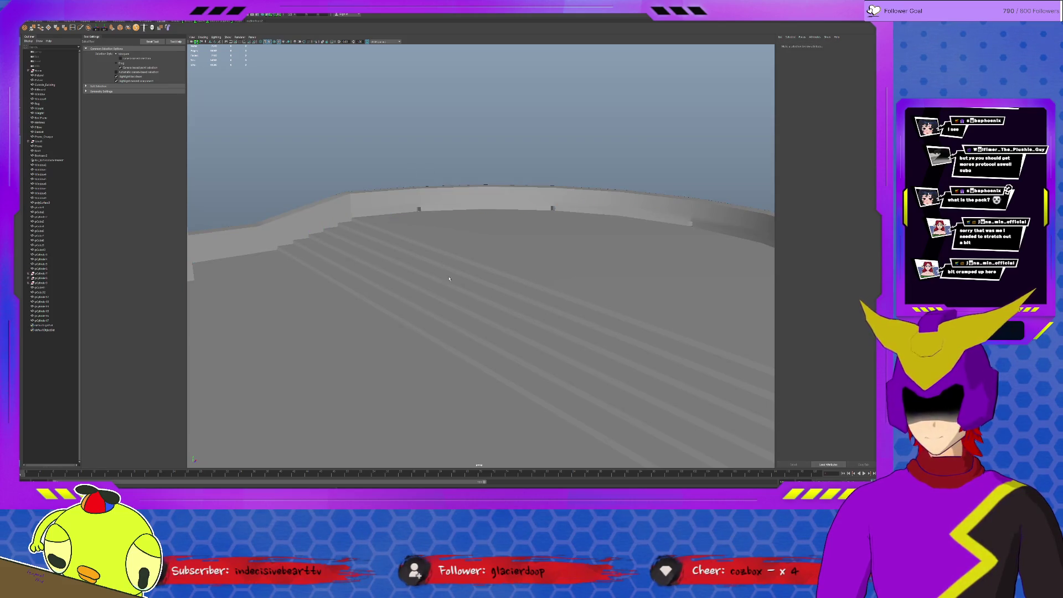
Step: Select the curved wall mesh and bring its corner by the stairs into view
alt+drag(449, 278, 453, 275)
mouse_move(630, 236)
alt+mouse_down()
mouse_move(643, 207)
mouse_move(656, 213)
mouse_move(597, 216)
mouse_move(641, 323)
alt+mouse_up()
click(712, 332)
mouse_move(678, 356)
alt+mouse_down()
mouse_move(503, 289)
mouse_move(521, 329)
mouse_move(490, 356)
mouse_move(377, 361)
alt+mouse_up()
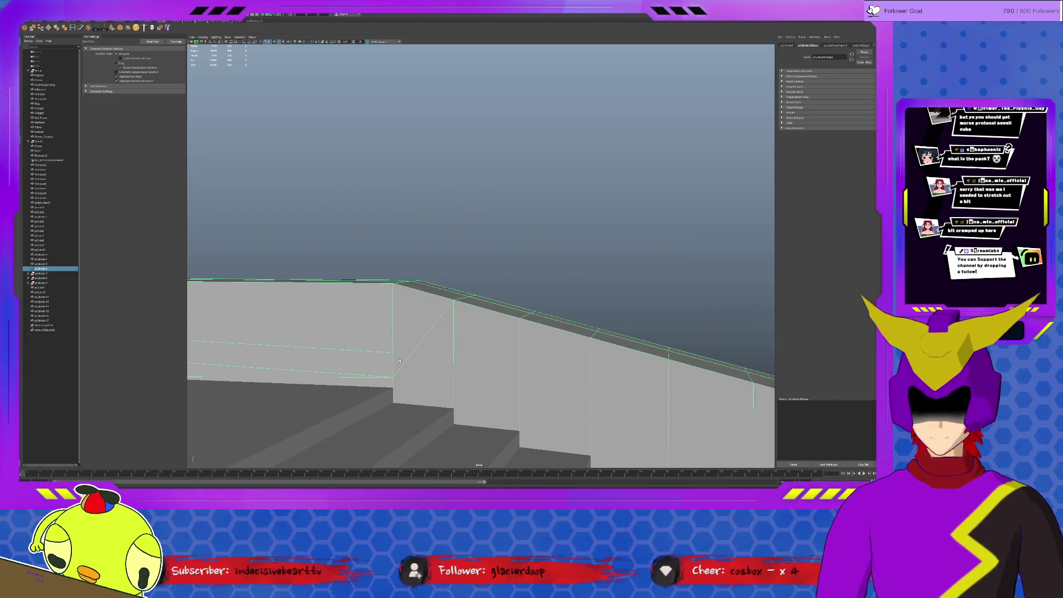
alt+middle_drag(349, 354, 588, 343)
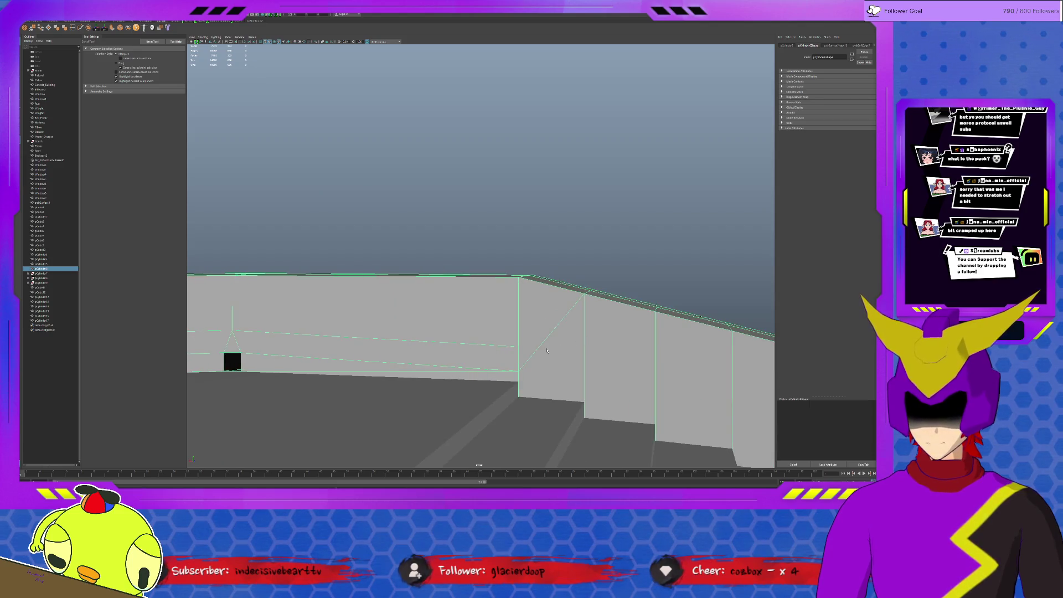
Step: Slide the corner edge along the X handle to reshape where the walls meet
key(F10)
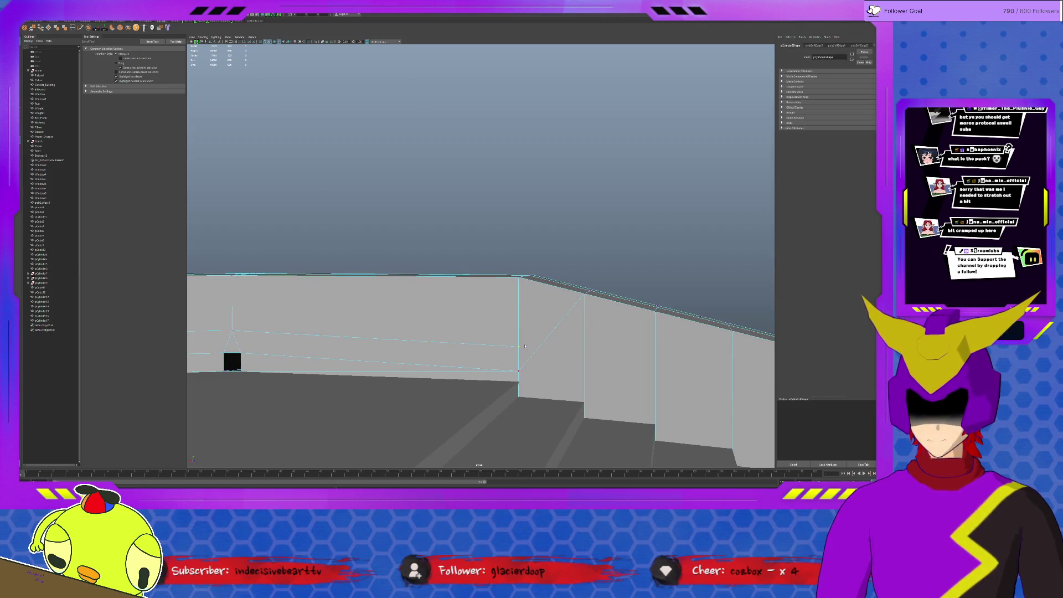
key(w)
drag(520, 347, 516, 326)
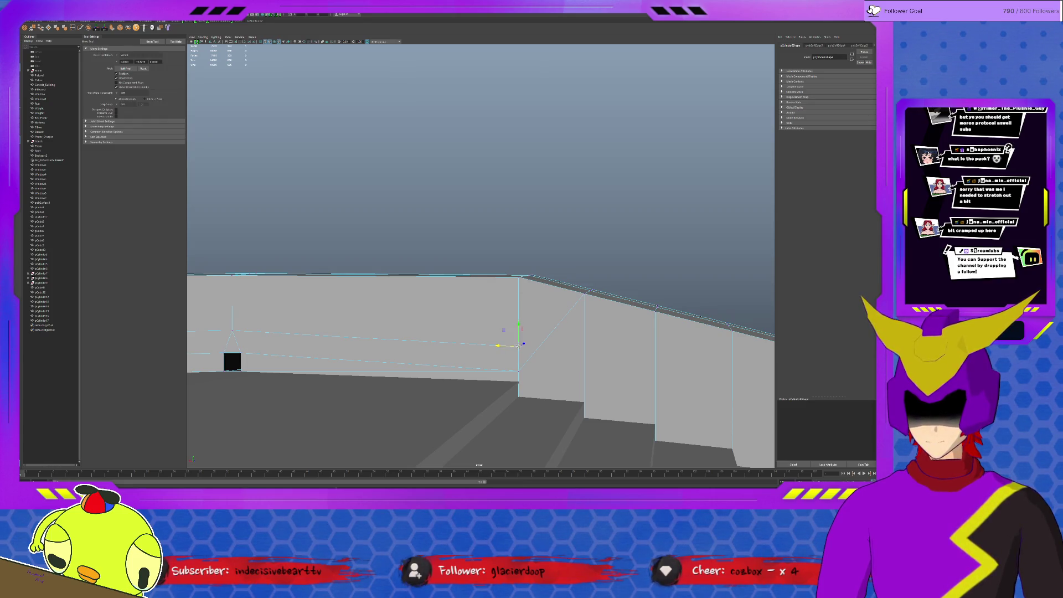
alt+drag(532, 296, 557, 274)
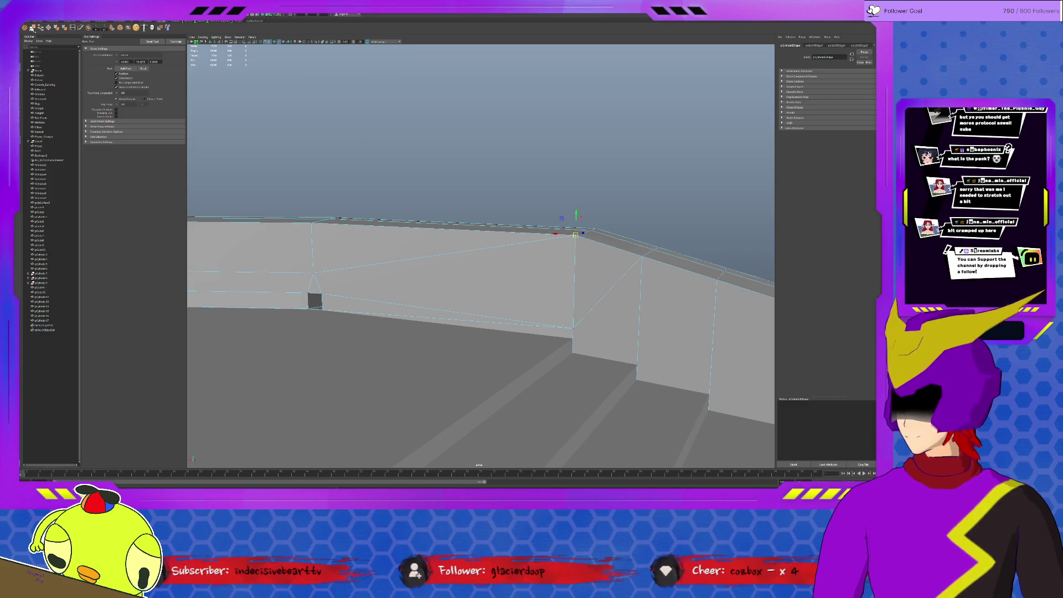
Step: Merge the picked rim vertices at the wall's top corner into a single point
click(34, 29)
mouse_move(630, 266)
alt+mouse_down()
mouse_move(661, 364)
mouse_move(729, 254)
mouse_move(616, 331)
mouse_move(618, 284)
alt+mouse_up()
click(616, 331)
key(w)
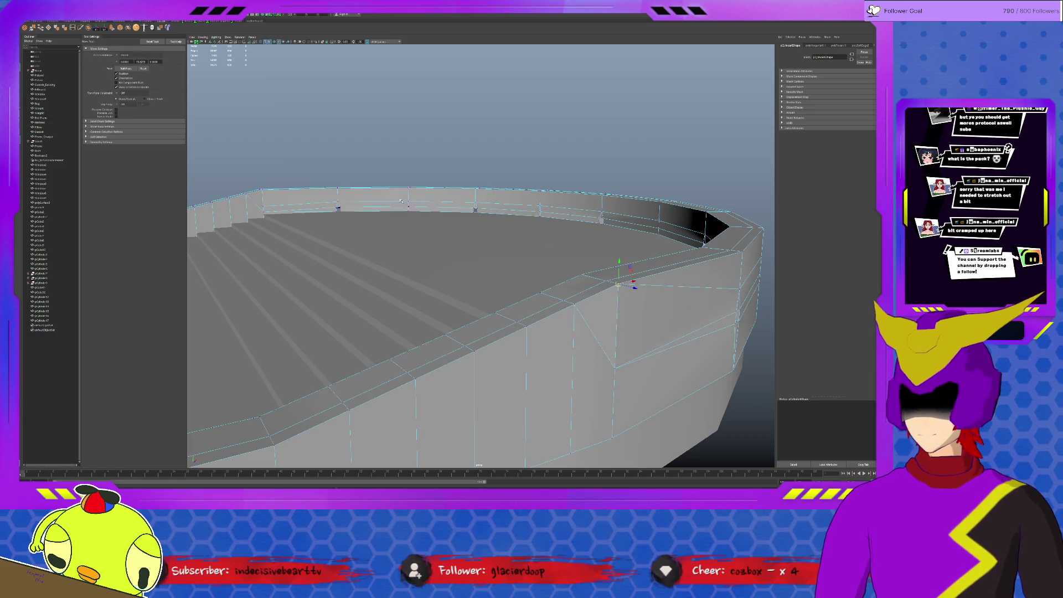
key(g)
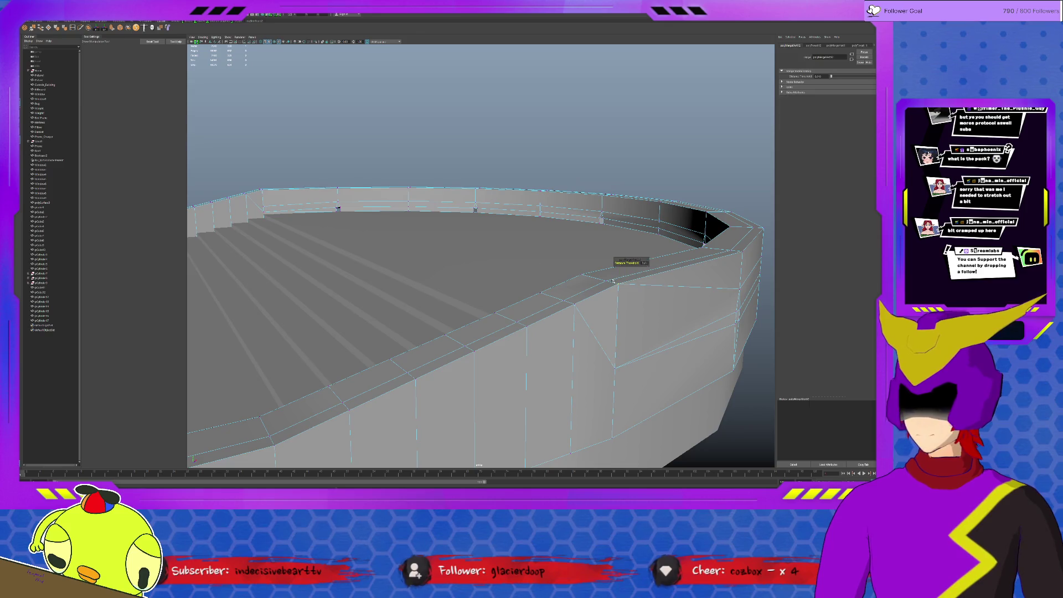
click(264, 205)
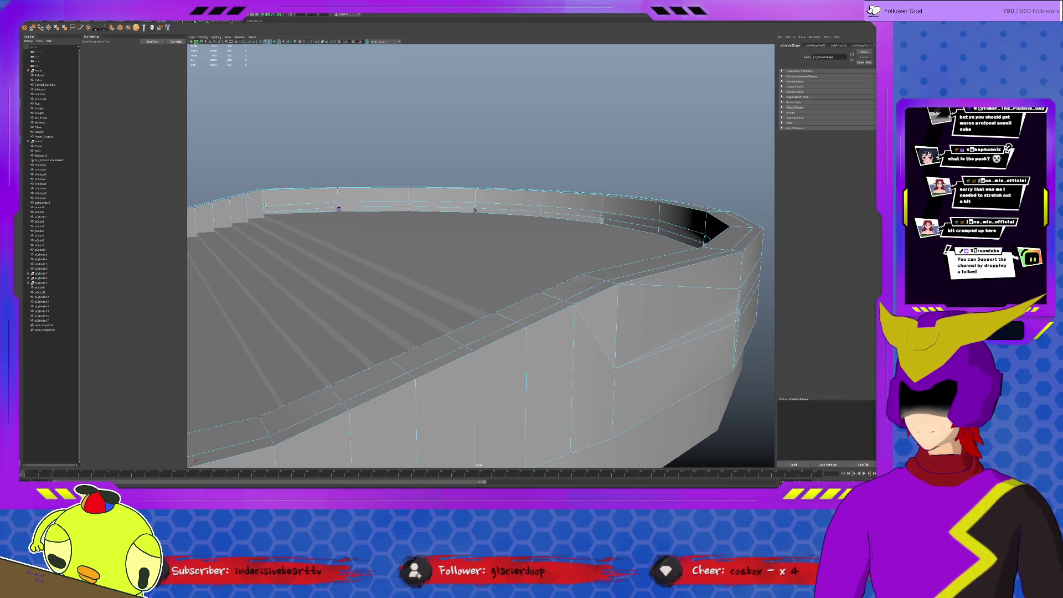
key(w)
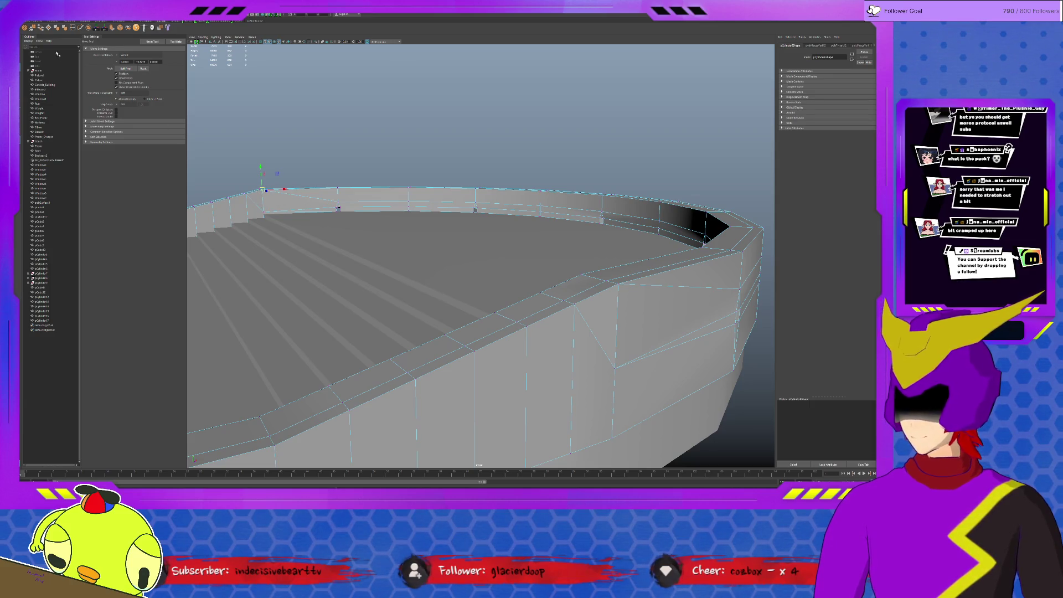
key(g)
key(f)
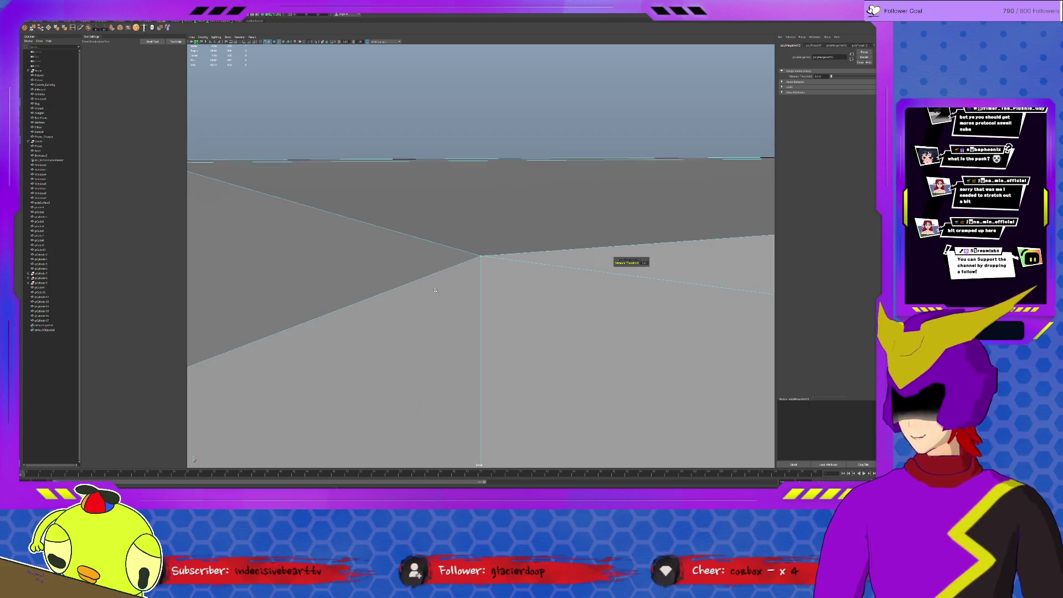
Step: Select a wall vertex and move it up to tidy the face
mouse_move(425, 354)
alt+mouse_down()
mouse_move(410, 346)
mouse_move(449, 328)
mouse_move(451, 241)
alt+mouse_up()
click(449, 328)
key(w)
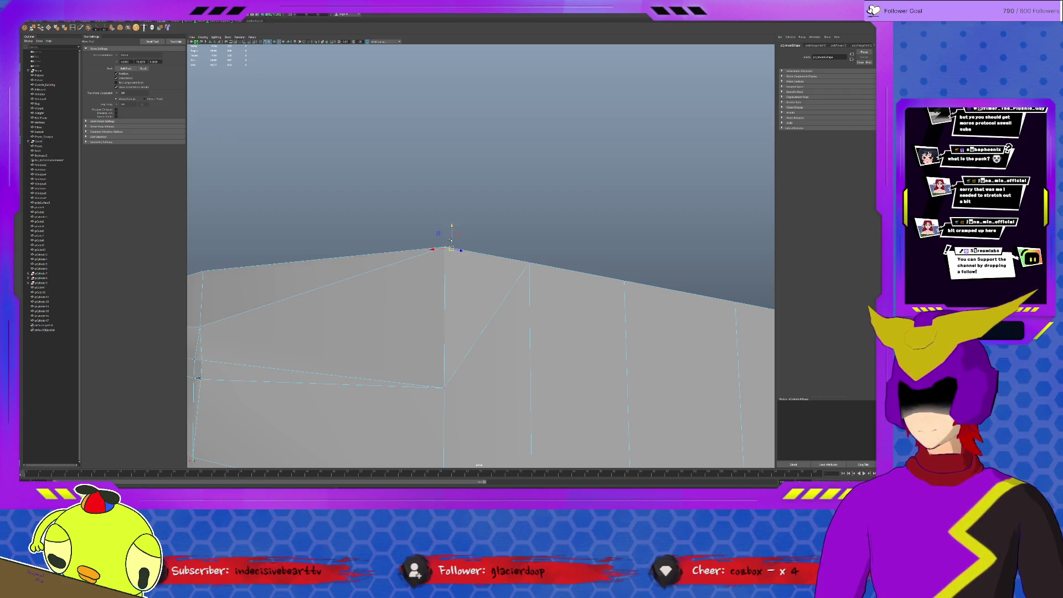
alt+drag(444, 236, 500, 215)
Step: Nudge the corner vertex slightly left and merge the corner vertices
drag(448, 269, 440, 271)
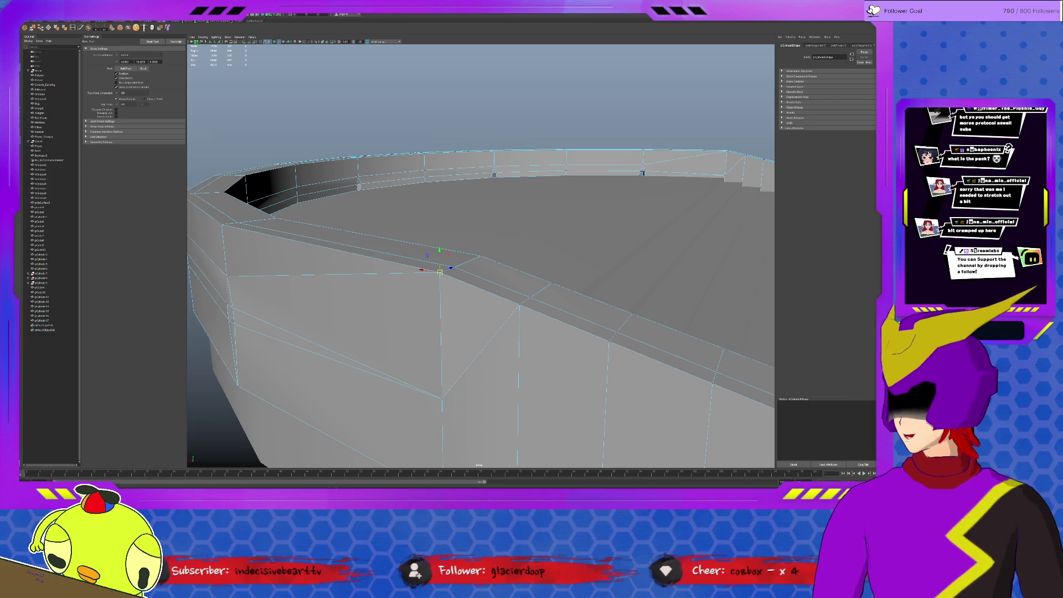
click(32, 27)
key(q)
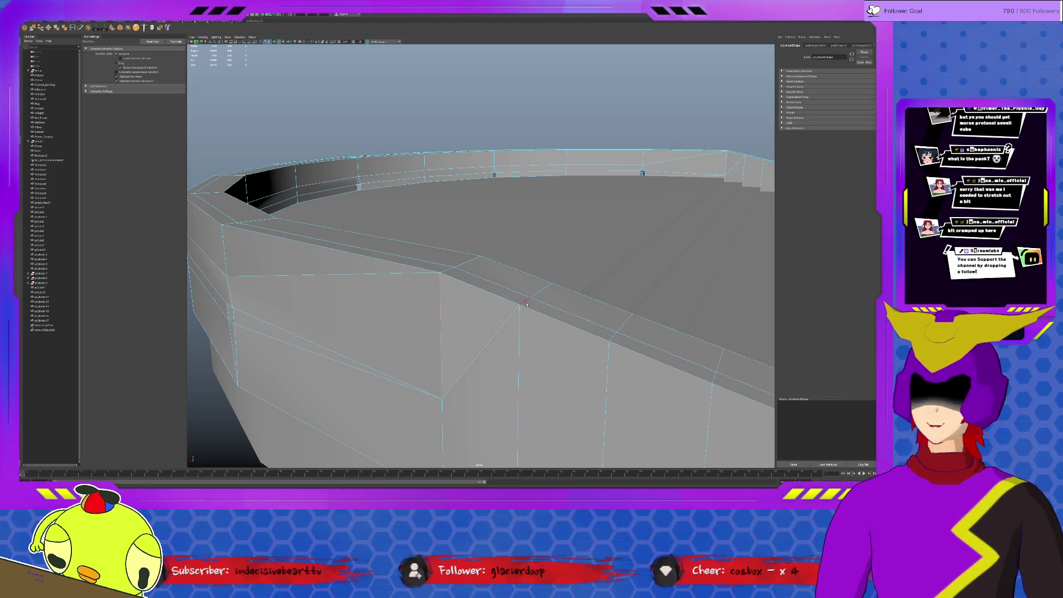
Step: Pick the corner and diagonal edges inside the wall, then deselect and zoom out to check
scroll(410, 299, down, 5)
click(410, 300)
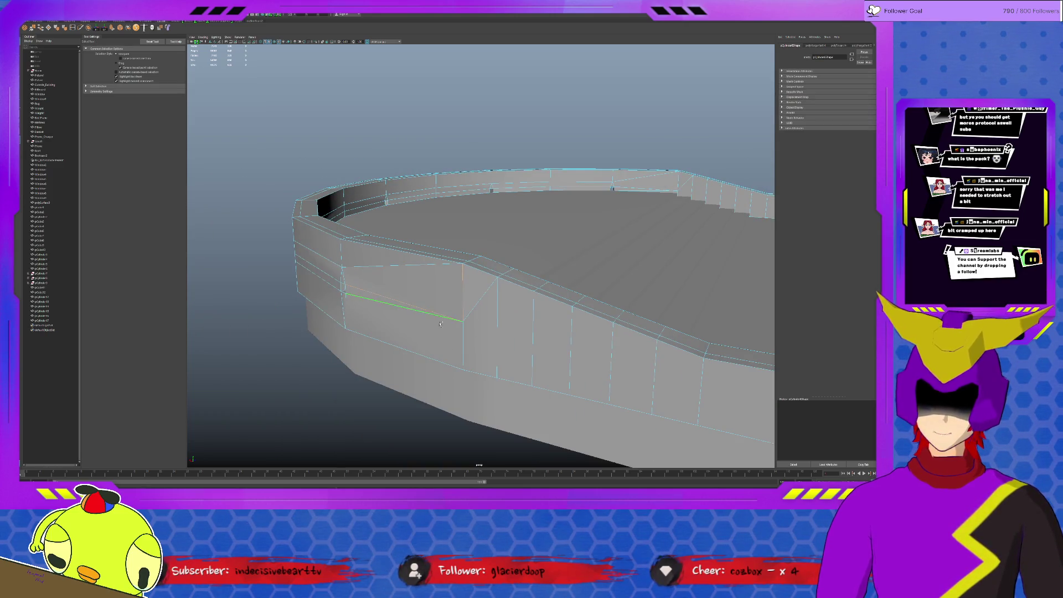
mouse_move(458, 332)
alt+mouse_down()
mouse_move(485, 275)
mouse_move(498, 298)
mouse_move(478, 274)
mouse_move(557, 273)
mouse_move(420, 188)
alt+mouse_up()
scroll(498, 299, up, 3)
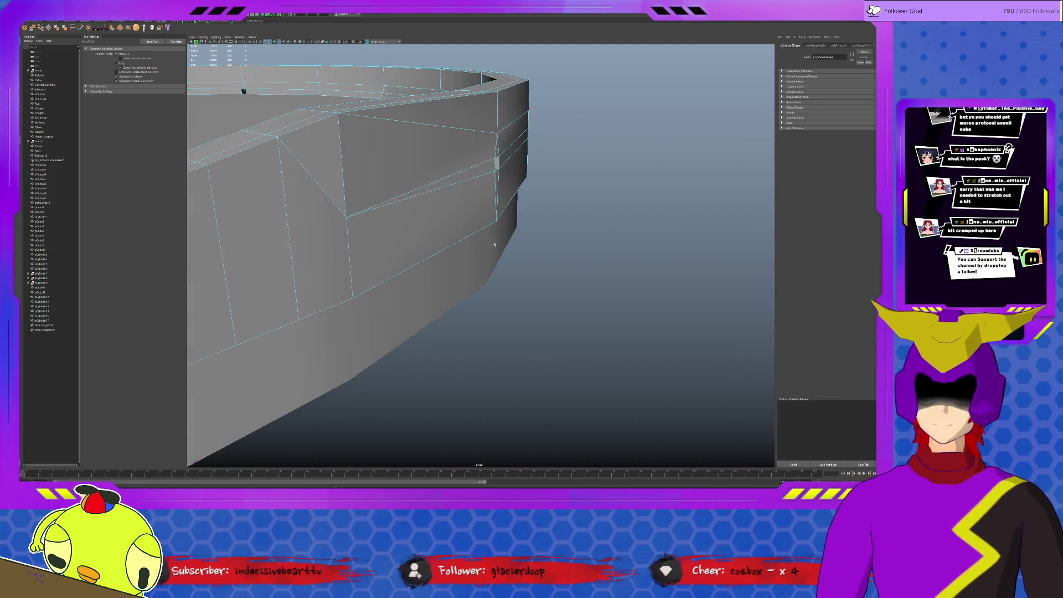
shift+click(424, 189)
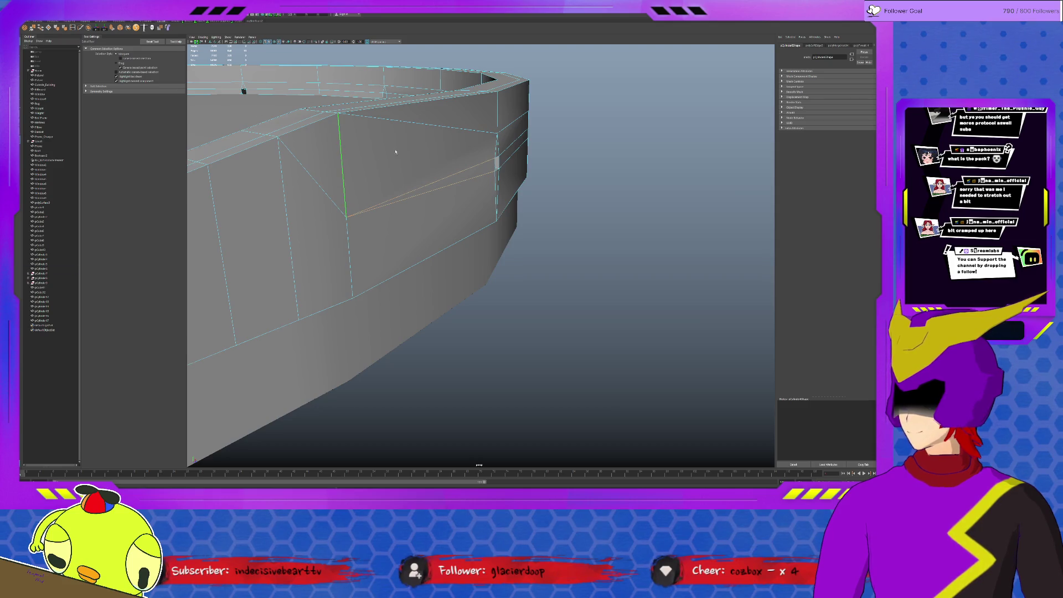
click(613, 222)
alt+drag(511, 219, 453, 209)
scroll(453, 209, up, 10)
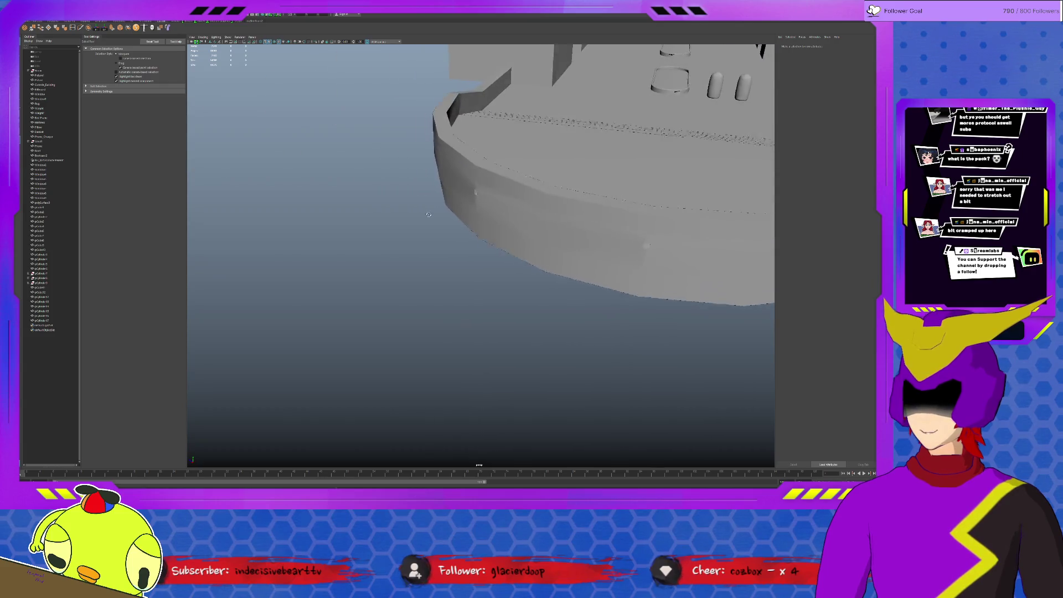
alt+drag(382, 213, 332, 210)
mouse_move(335, 213)
alt+mouse_down()
mouse_move(585, 301)
mouse_move(475, 281)
mouse_move(529, 332)
alt+mouse_up()
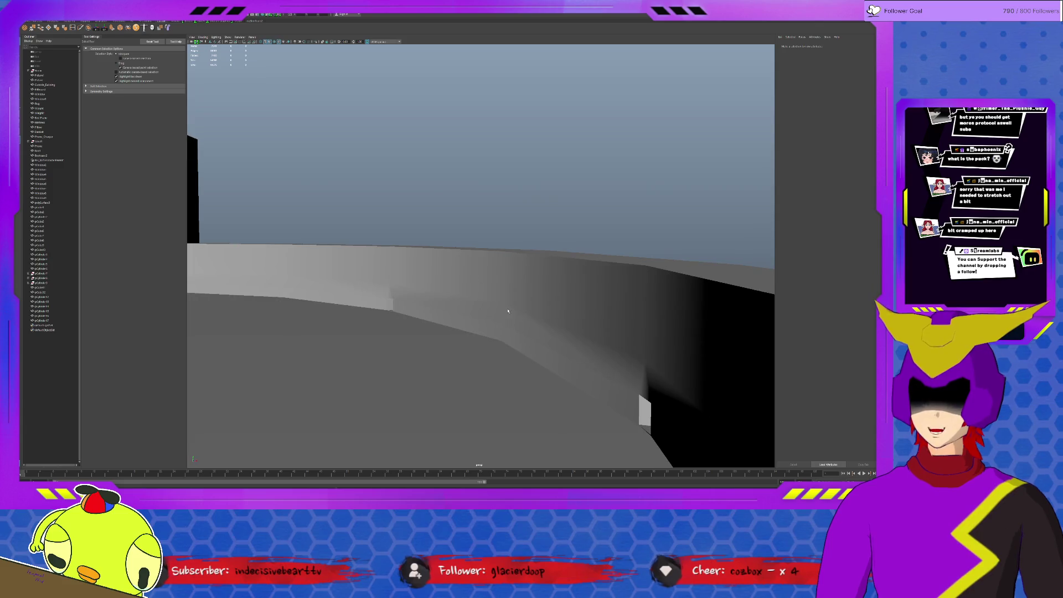
click(531, 336)
right_drag(568, 332, 560, 316)
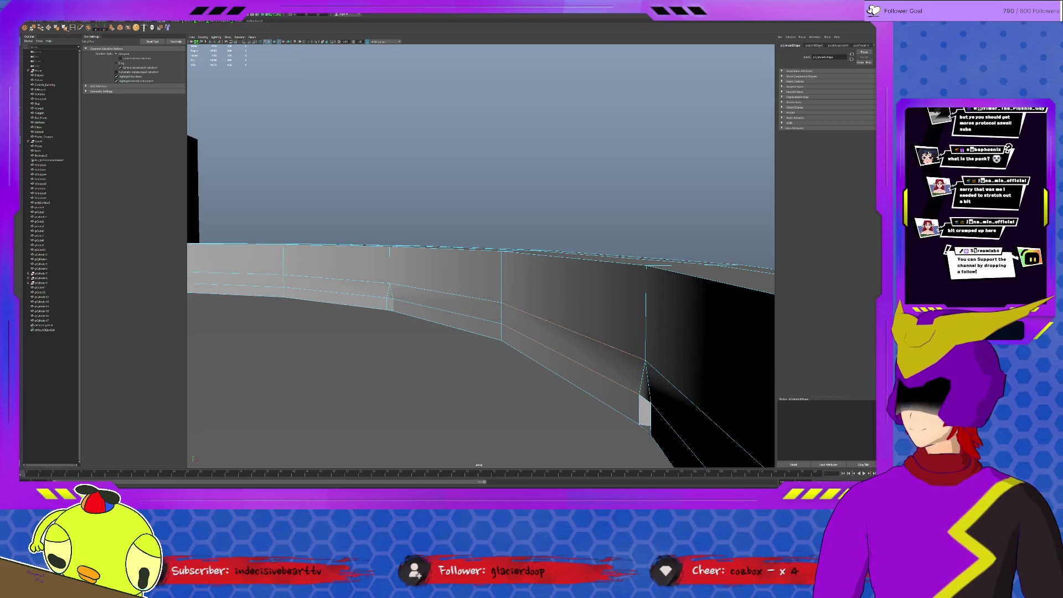
click(488, 213)
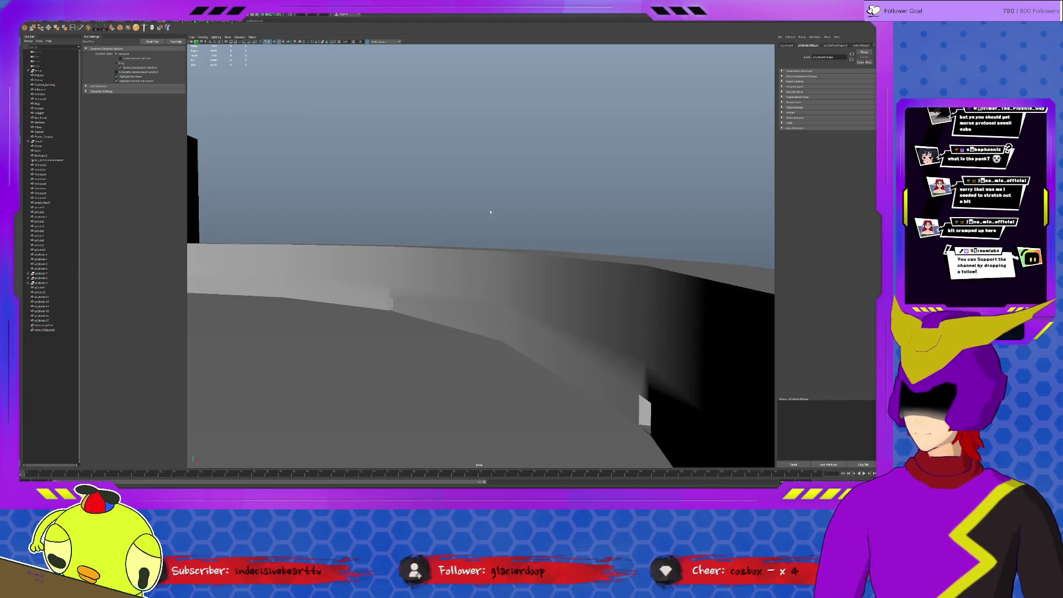
mouse_move(526, 238)
alt+mouse_down()
mouse_move(592, 280)
mouse_move(643, 280)
alt+mouse_up()
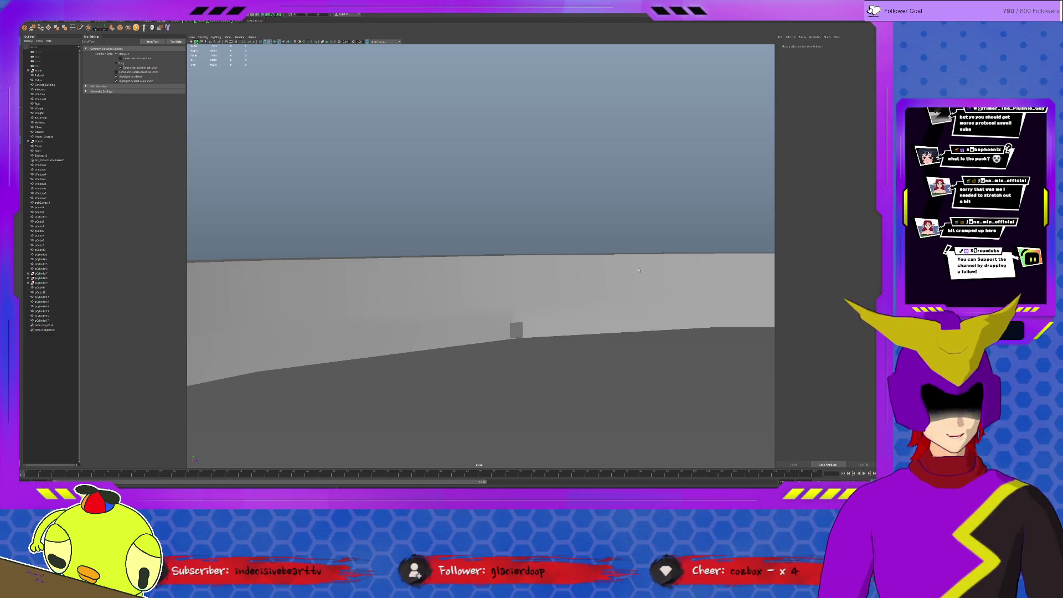
key(f)
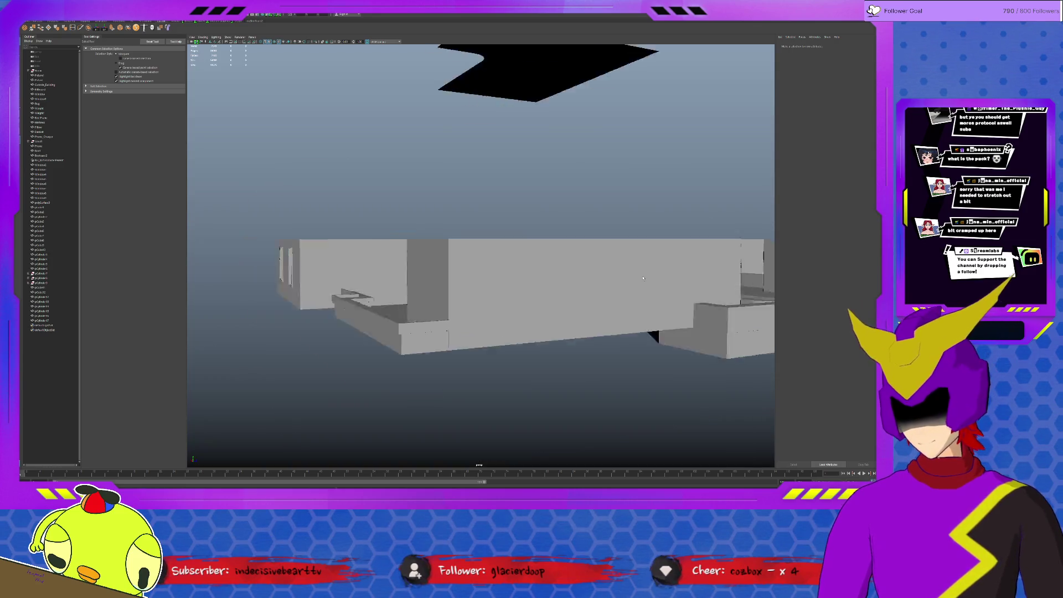
mouse_move(642, 278)
alt+mouse_down()
mouse_move(649, 197)
mouse_move(607, 141)
alt+mouse_up()
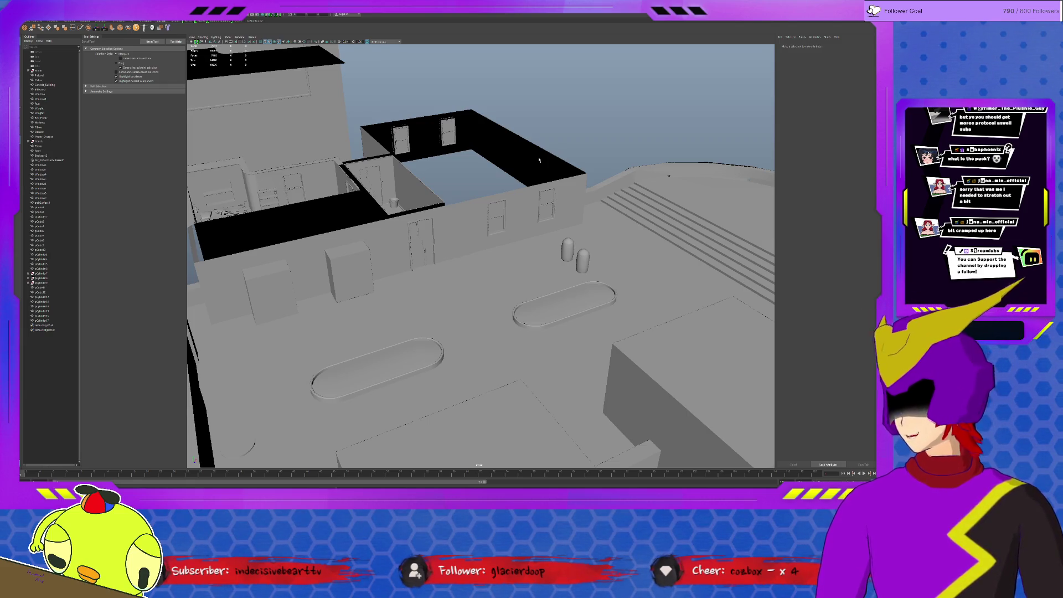
Step: Select two interior wall pieces, view the building from a low side angle, then deselect
click(539, 160)
click(381, 217)
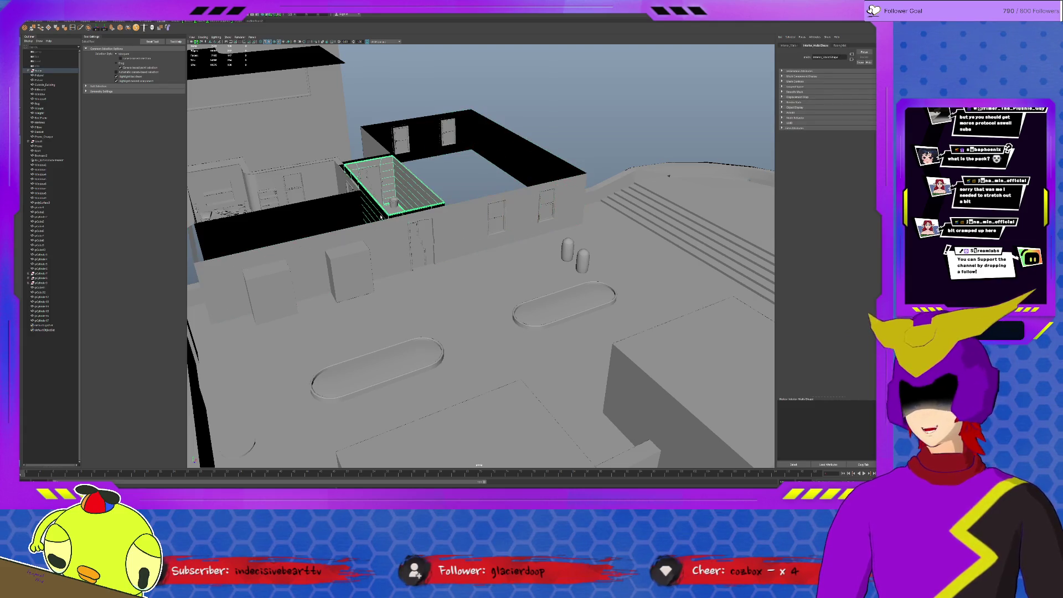
mouse_move(363, 177)
alt+mouse_down()
mouse_move(408, 167)
mouse_move(473, 174)
alt+mouse_up()
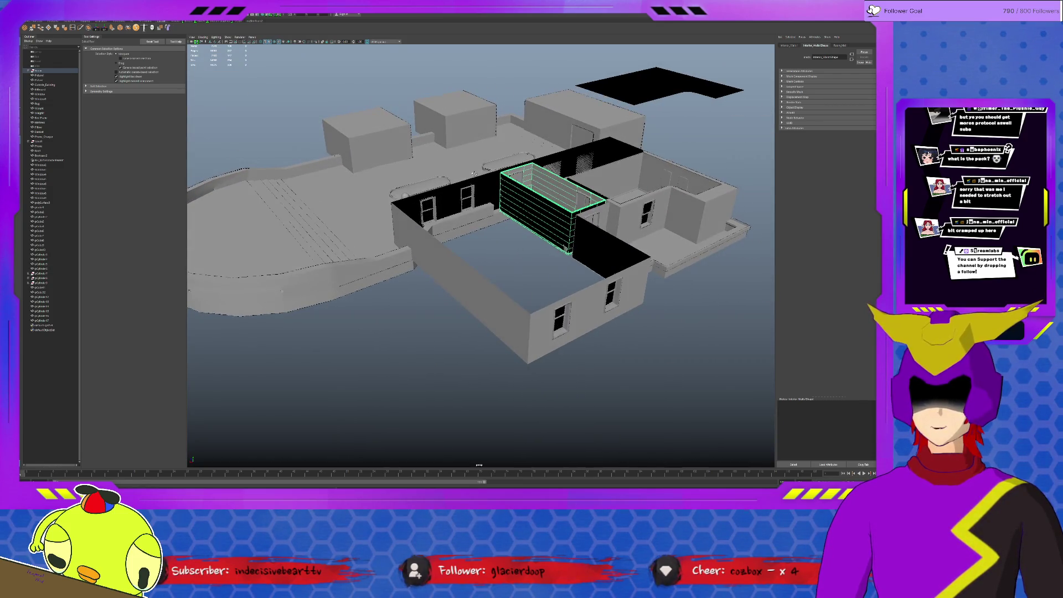
scroll(547, 174, up, 5)
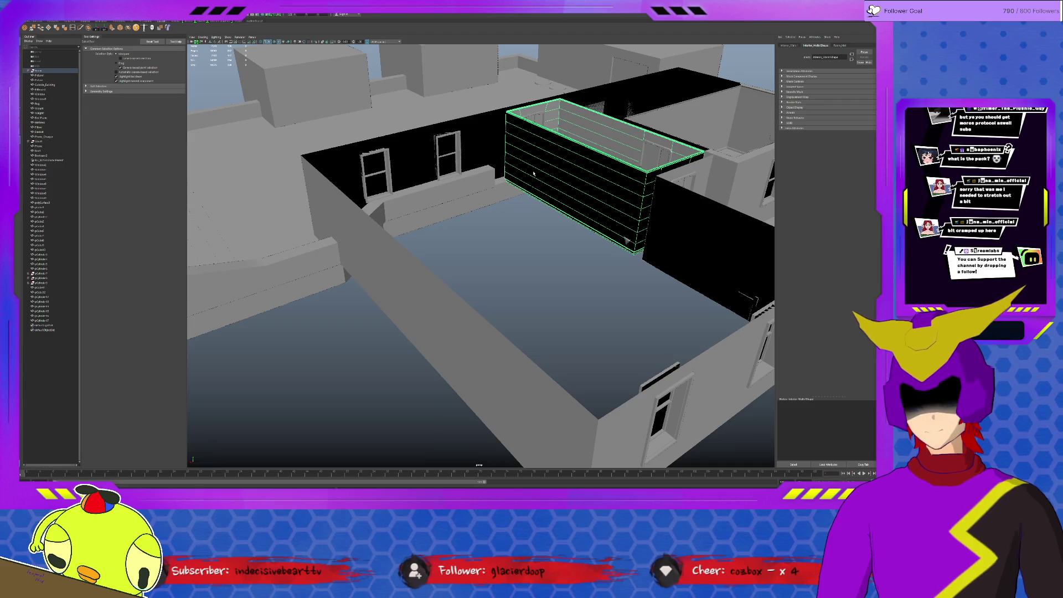
scroll(533, 174, down, 6)
click(517, 258)
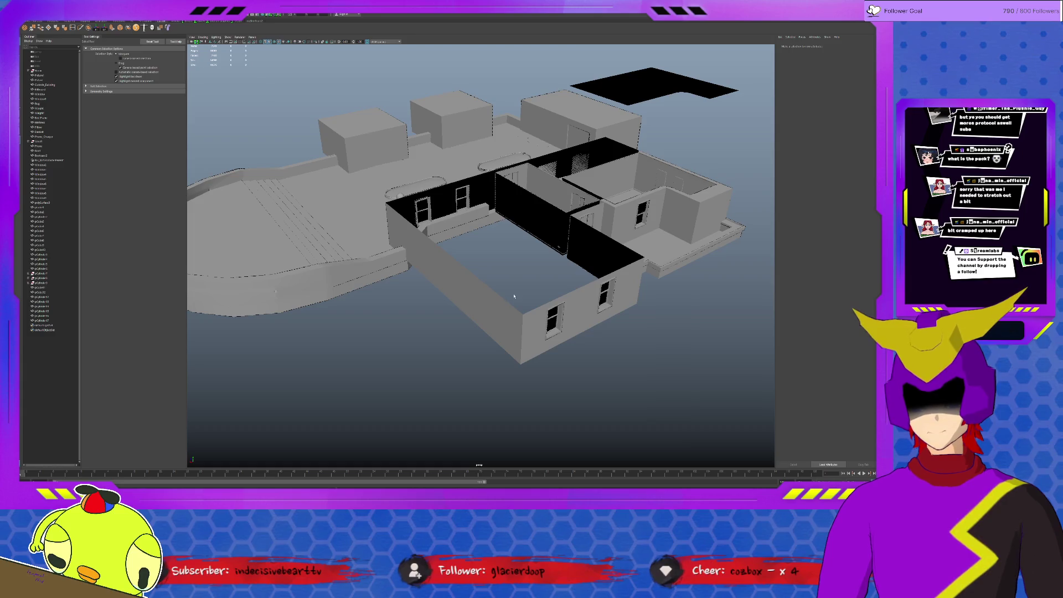
Step: Select the long front wall with the Move tool active, undoing a stray window pick
click(587, 262)
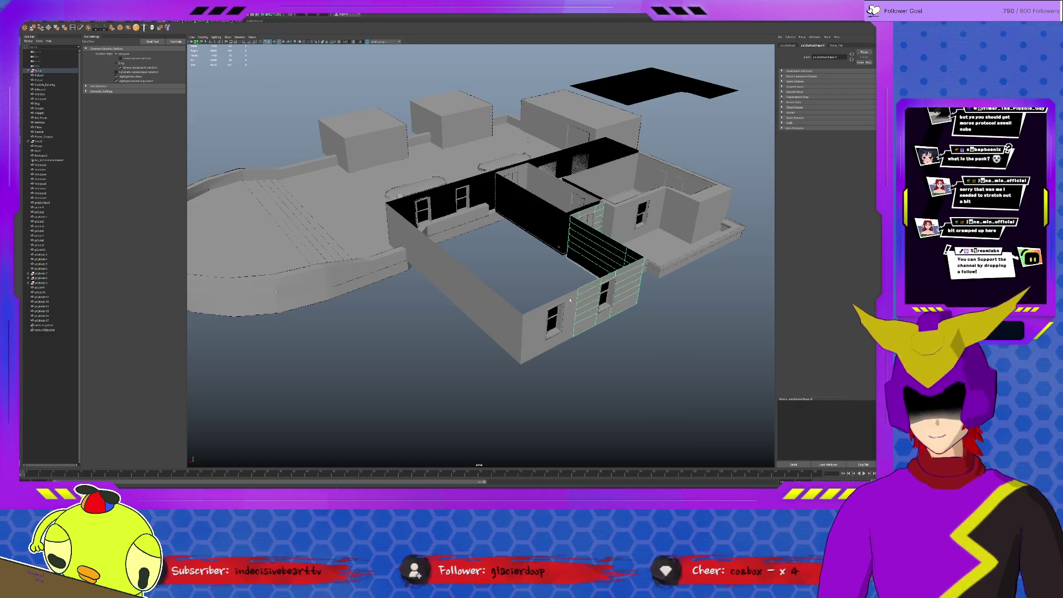
click(536, 282)
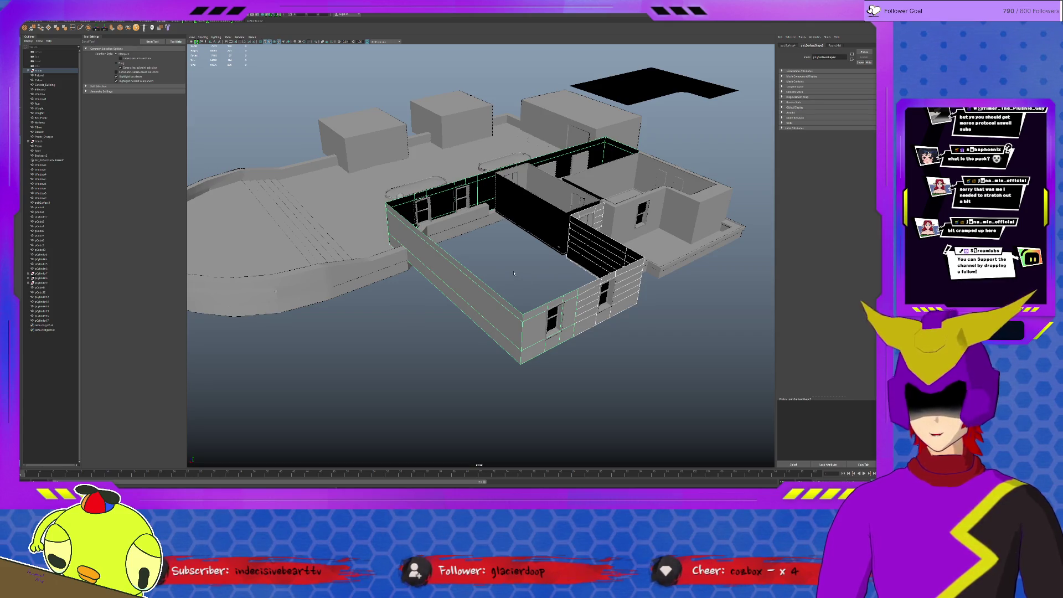
key(w)
click(463, 203)
key(ctrl+z)
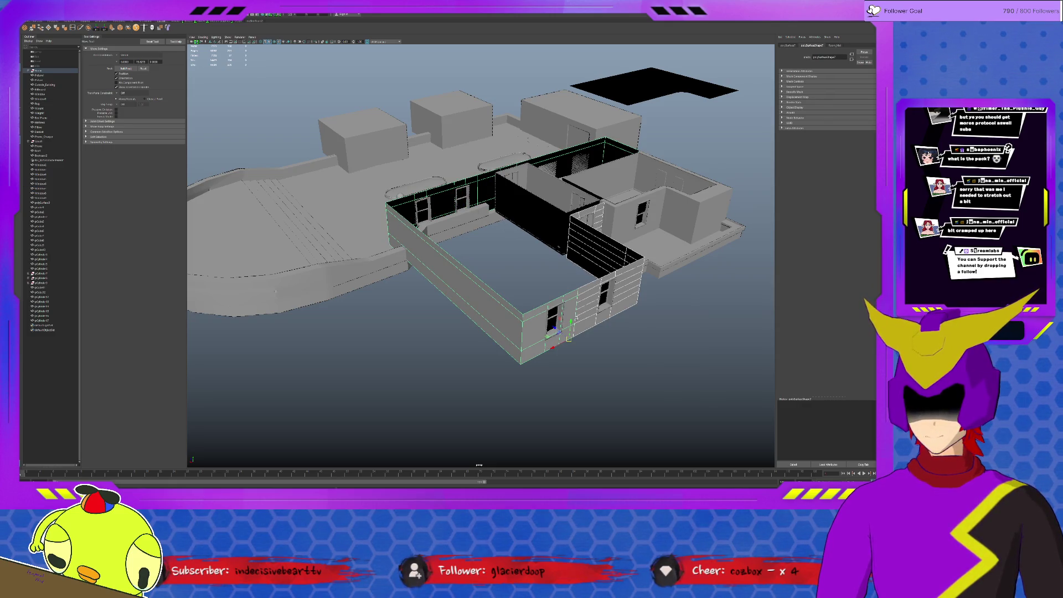
Step: Raise the long wall for a second storey and delete the doorway column and lintel faces
drag(570, 321, 575, 274)
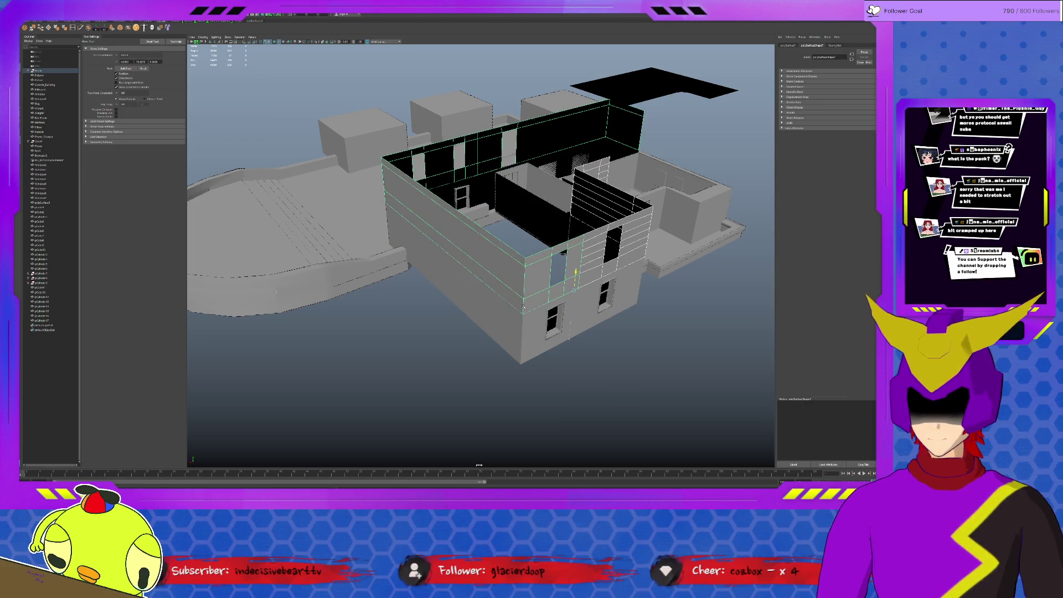
mouse_move(579, 321)
alt+mouse_down()
mouse_move(494, 282)
mouse_move(526, 210)
alt+mouse_up()
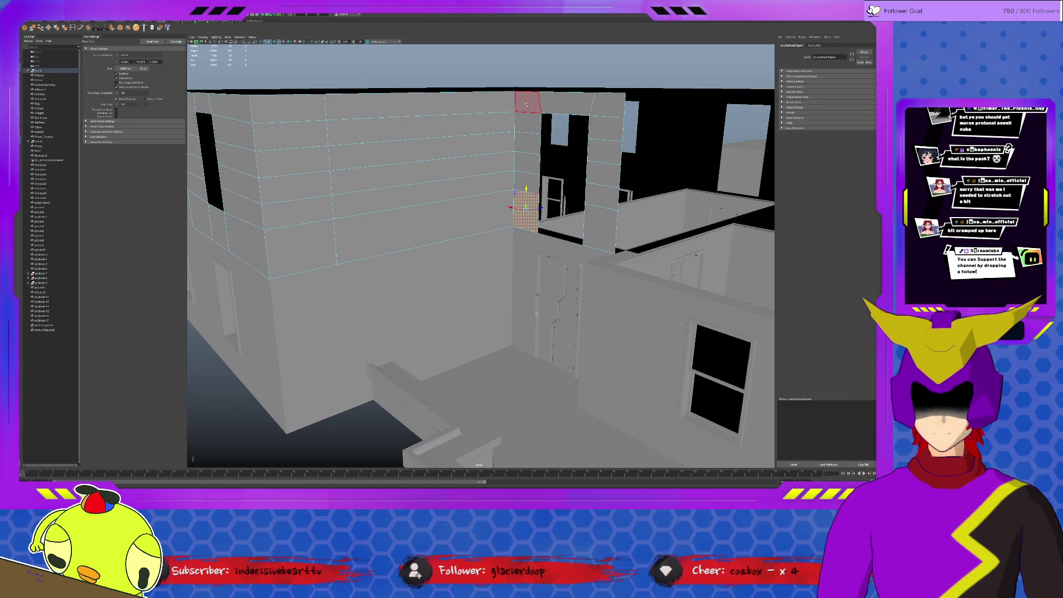
double_click(525, 103)
shift+double_click(565, 103)
shift+click(565, 103)
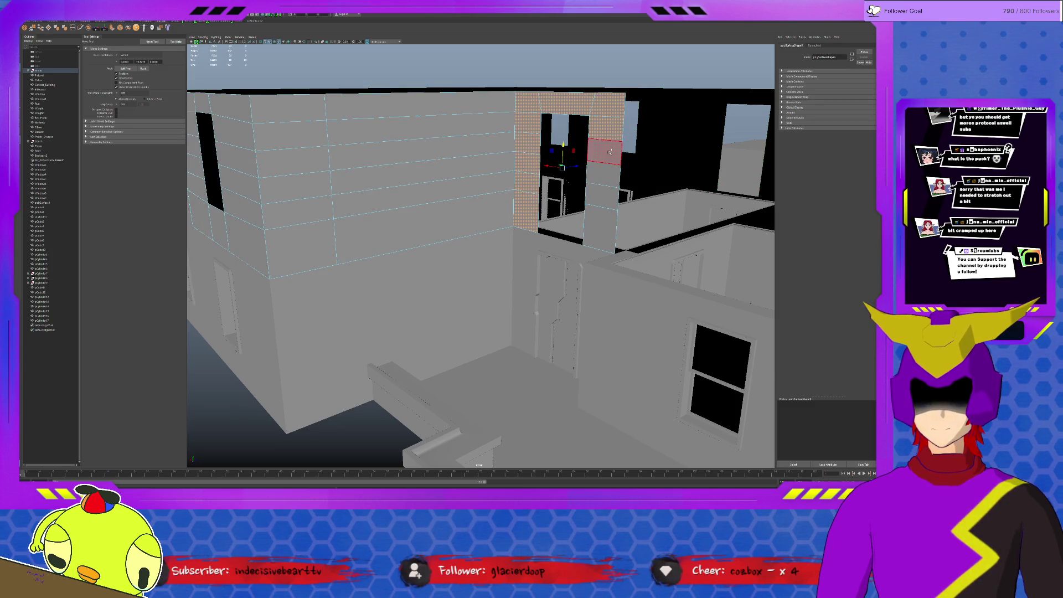
shift+double_click(605, 190)
key(Delete)
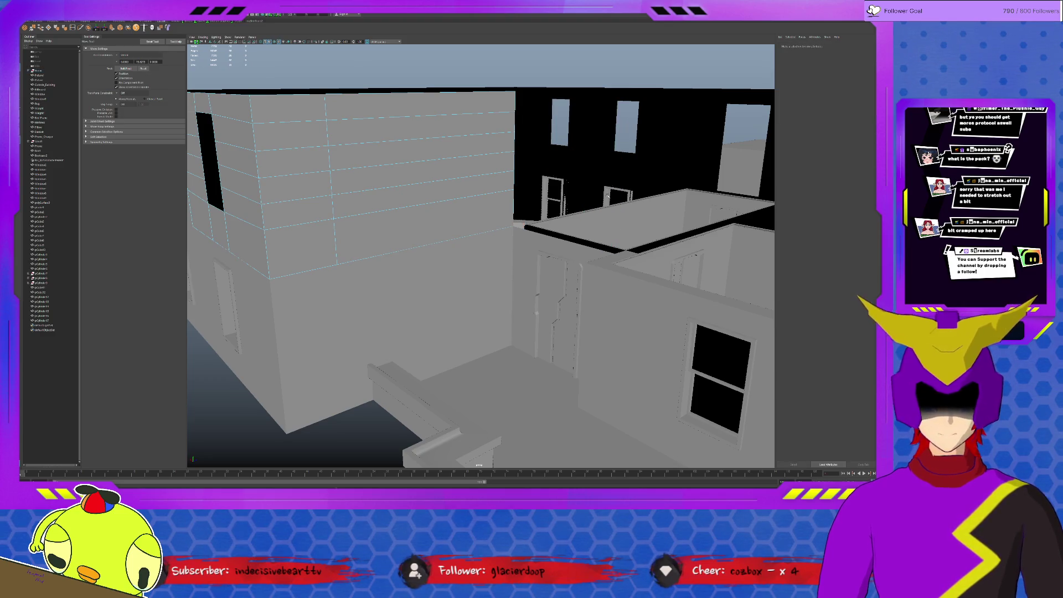
Step: Delete the large face of the upper back wall and select the remaining face
scroll(606, 200, down, 5)
mouse_move(606, 203)
alt+mouse_down()
mouse_move(646, 220)
mouse_move(515, 176)
mouse_move(509, 202)
mouse_move(585, 212)
mouse_move(493, 185)
alt+mouse_up()
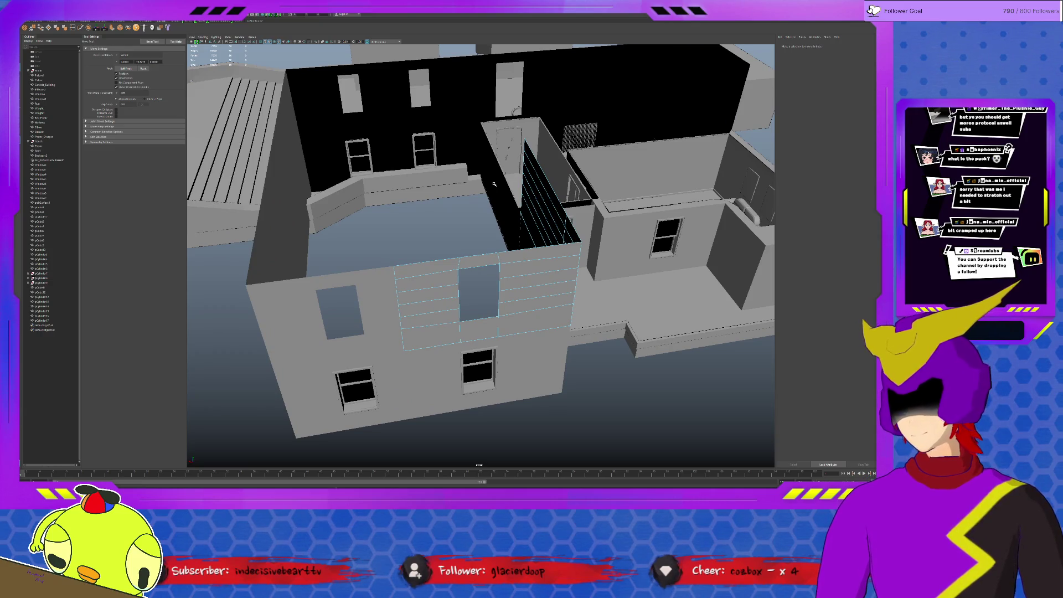
click(489, 98)
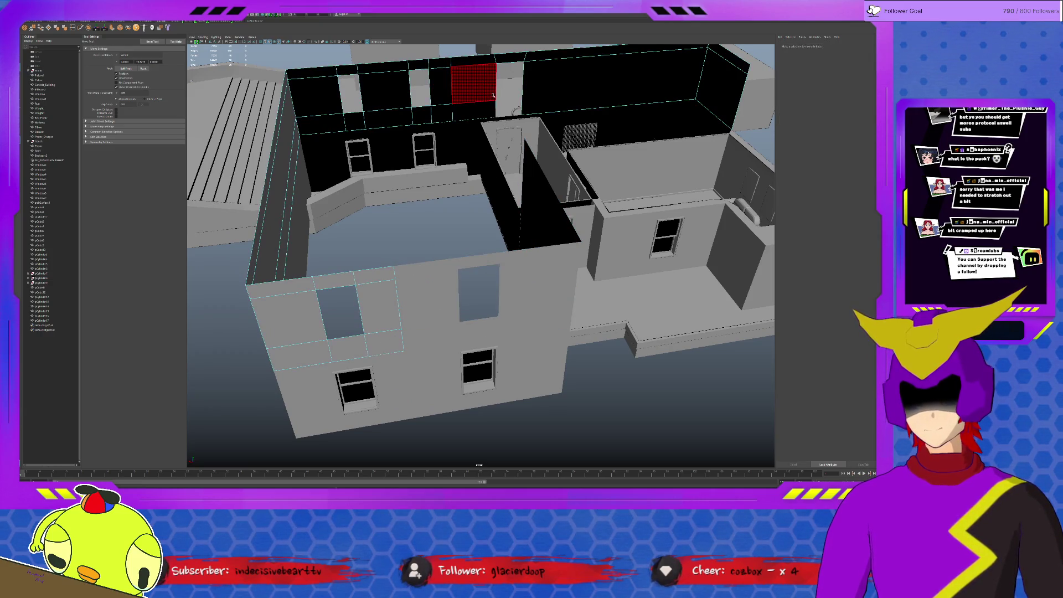
click(608, 83)
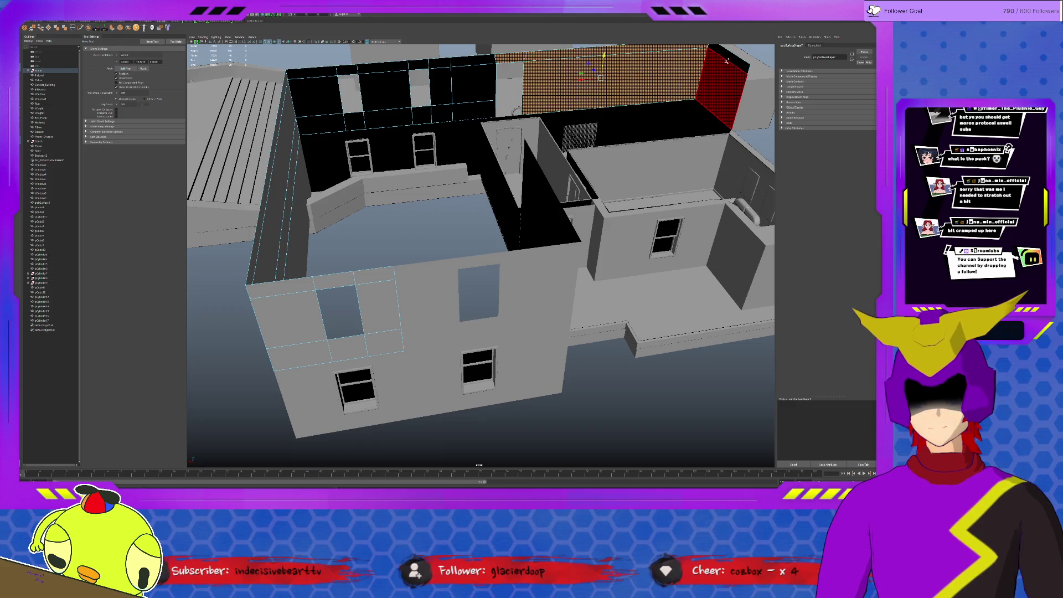
key(Delete)
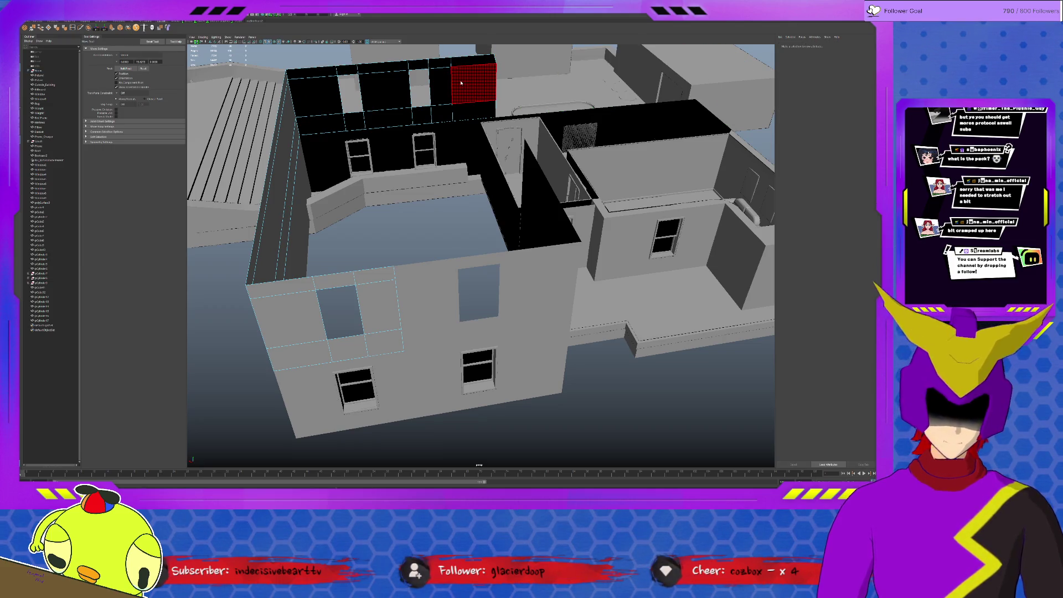
click(465, 83)
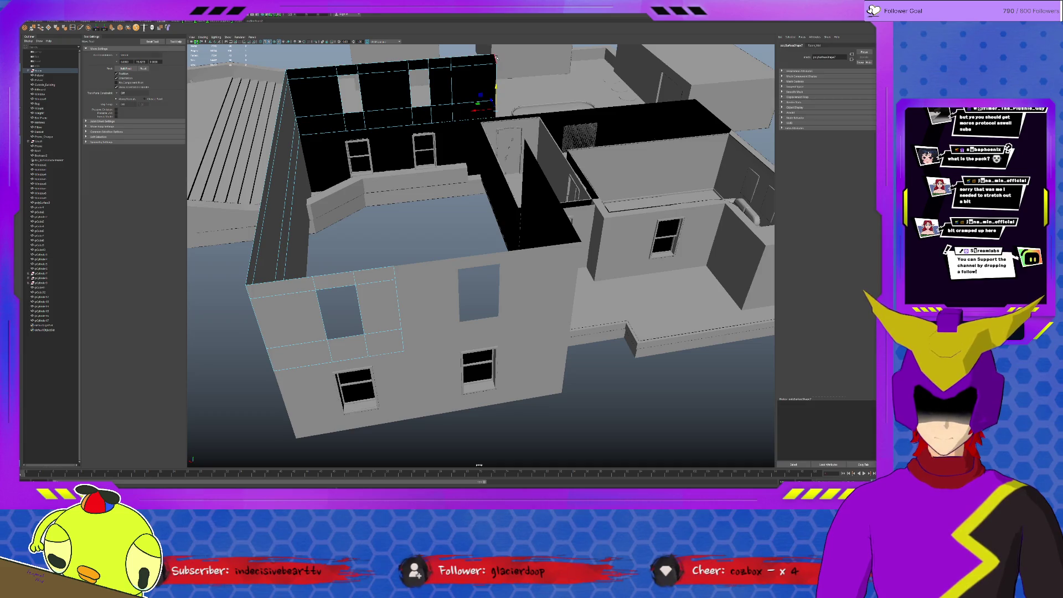
Step: Slide the black back-wall face slightly left, then orbit round to the inner walls
key(r)
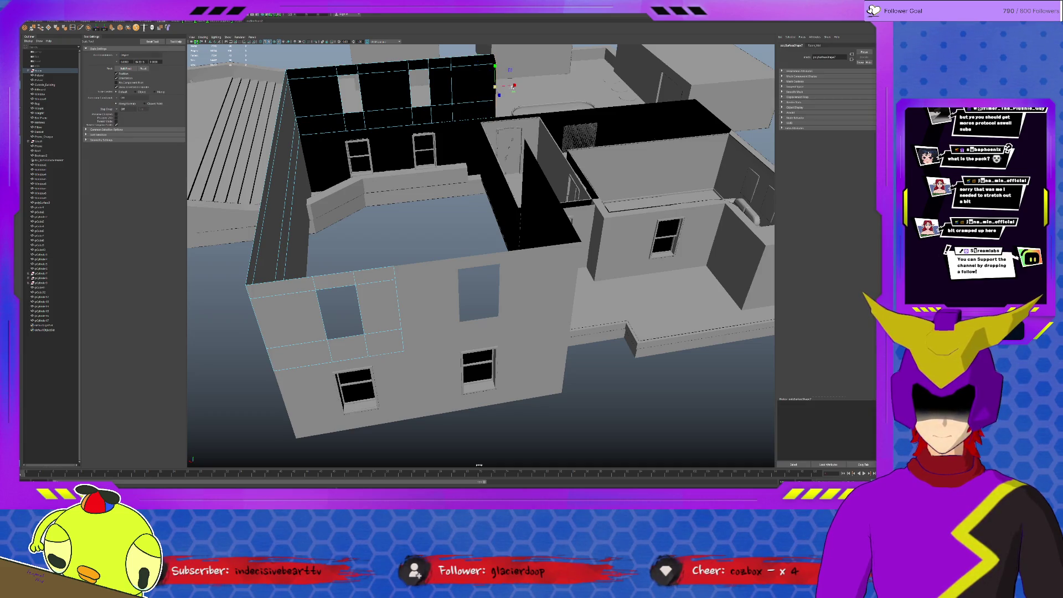
key(w)
mouse_move(471, 88)
mouse_down()
mouse_move(494, 87)
mouse_move(455, 88)
mouse_up()
scroll(558, 144, down, 5)
alt+drag(557, 144, 424, 145)
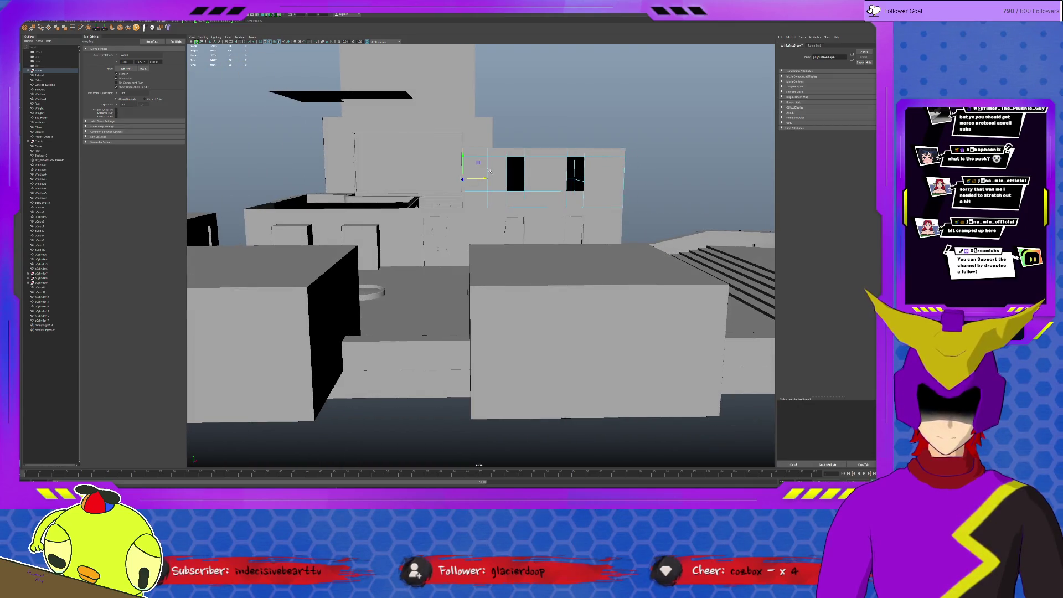
scroll(490, 170, up, 5)
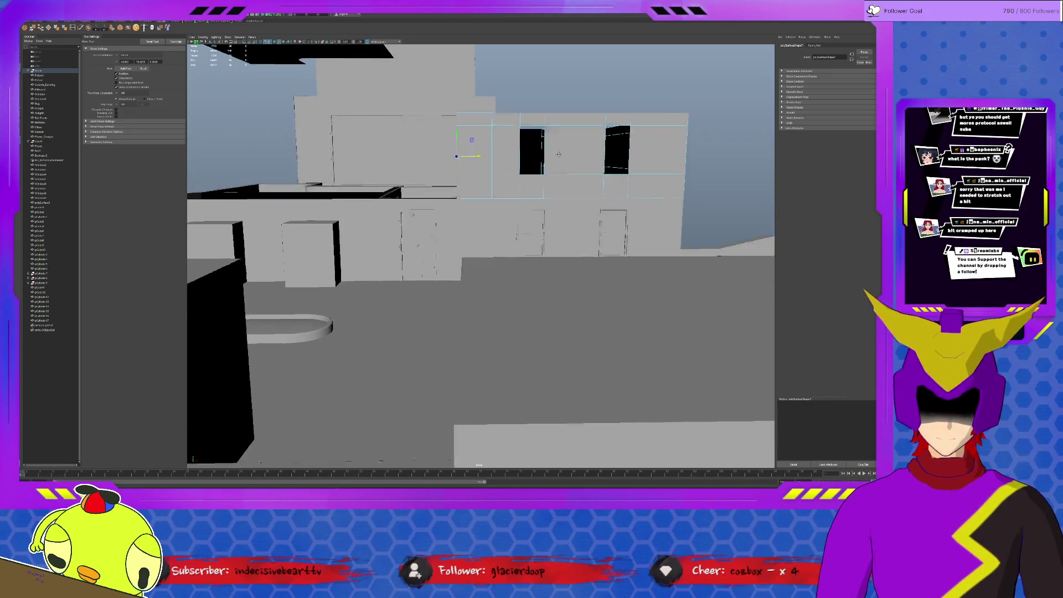
alt+drag(489, 170, 512, 174)
Step: Combine the upper wall piece and the left wall panel into one mesh
click(554, 131)
shift+click(426, 133)
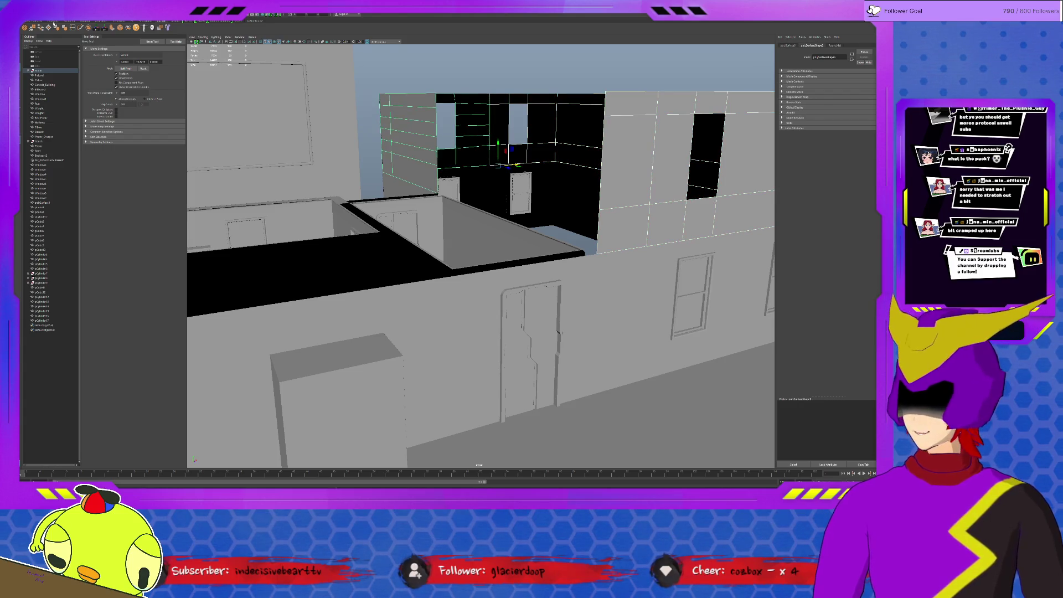
click(80, 27)
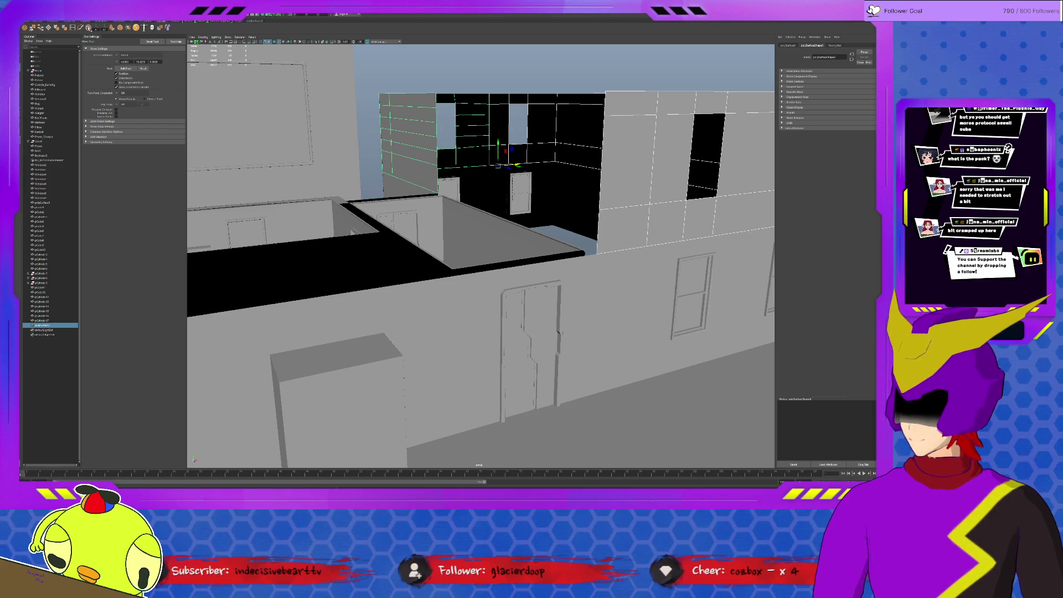
click(472, 118)
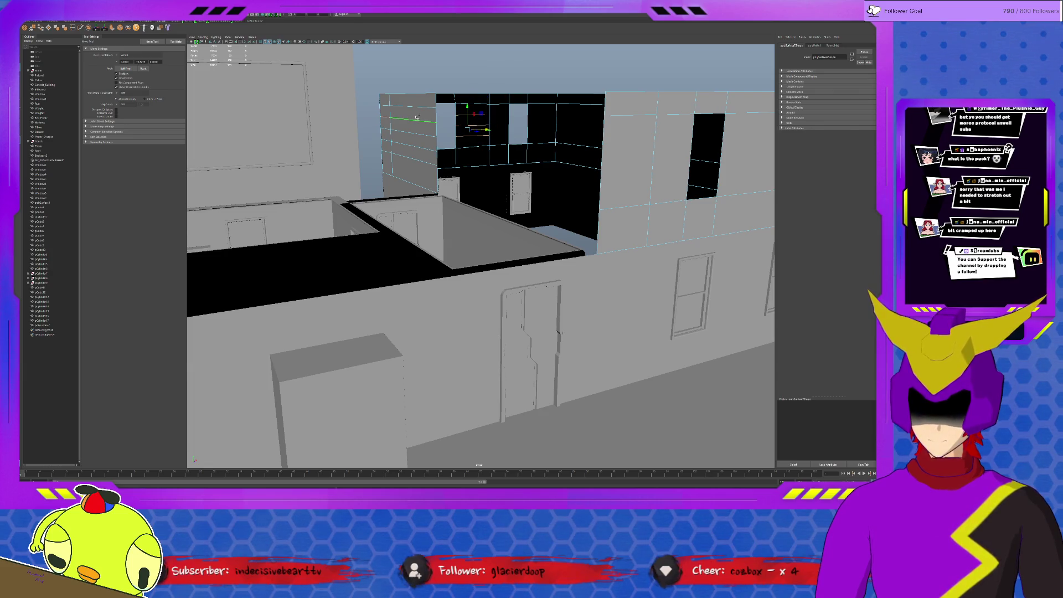
click(453, 126)
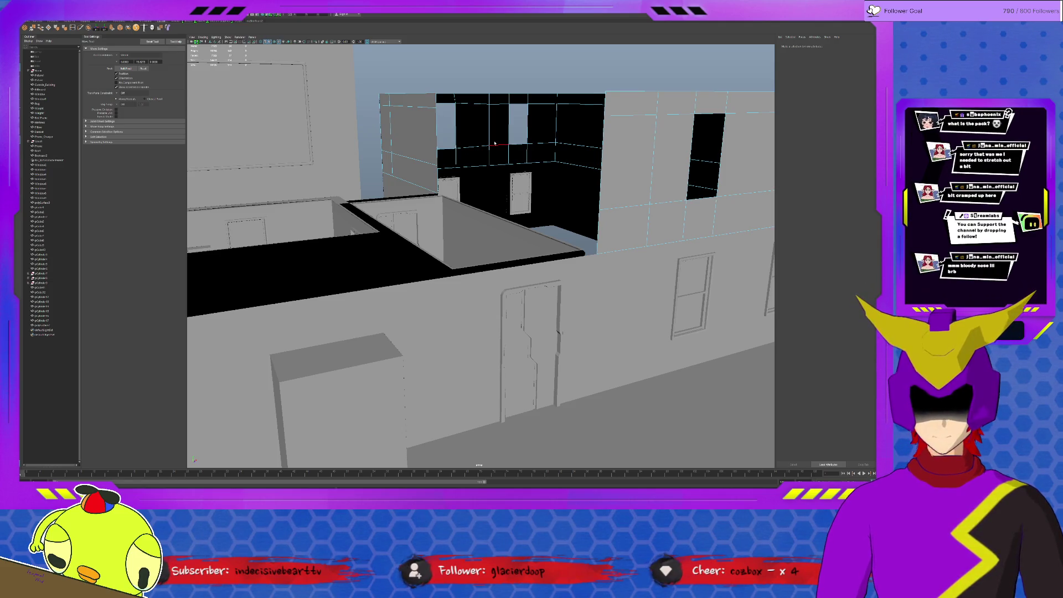
click(498, 169)
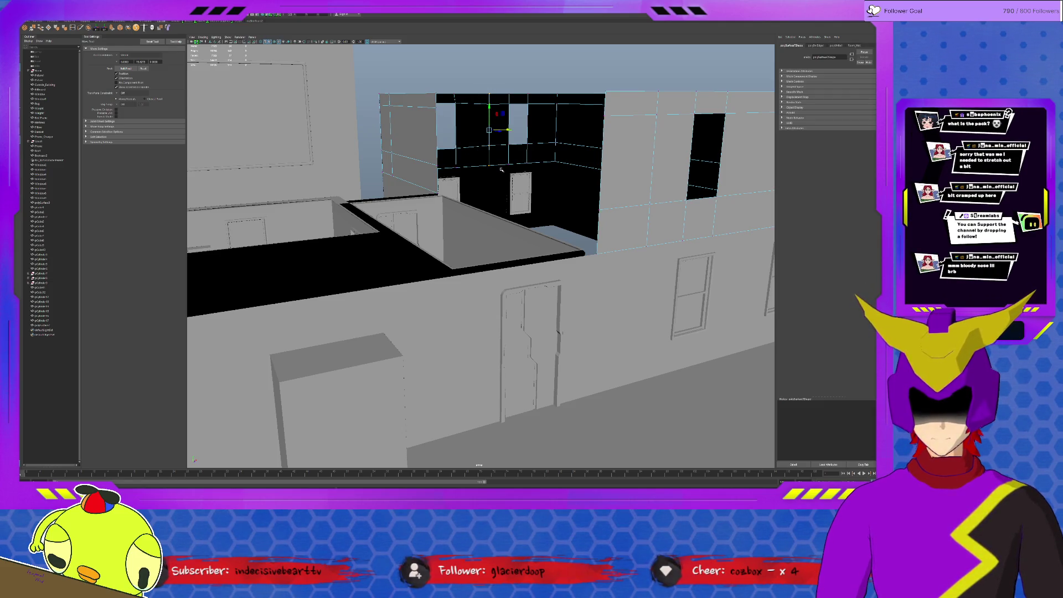
Step: Merge the combined wall's vertices and bridge the gap in the back wall
click(33, 29)
key(q)
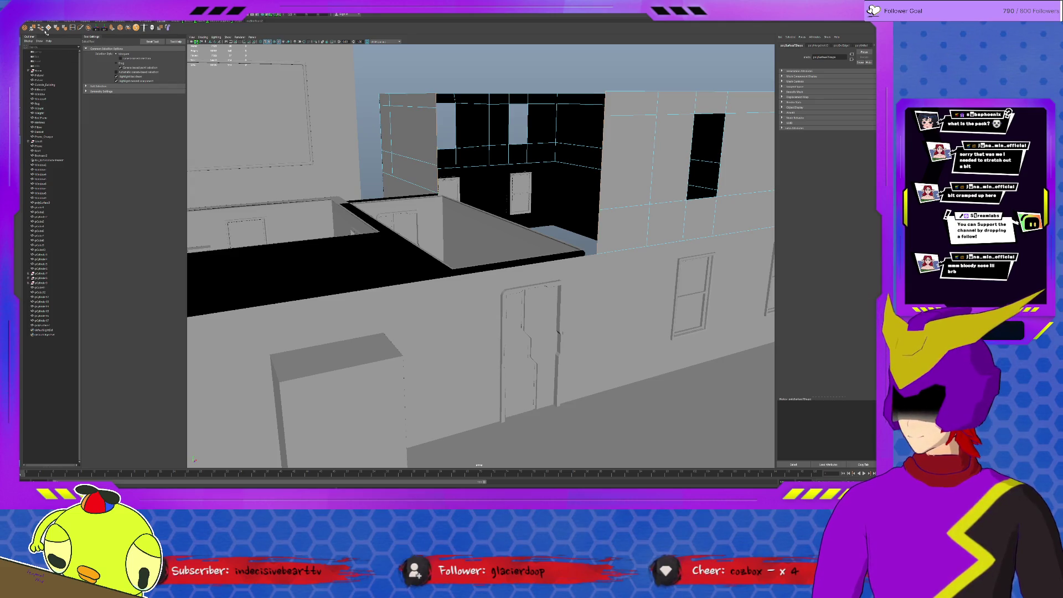
click(41, 28)
scroll(544, 198, down, 5)
scroll(544, 198, up, 3)
key(q)
click(621, 180)
alt+drag(577, 220, 561, 218)
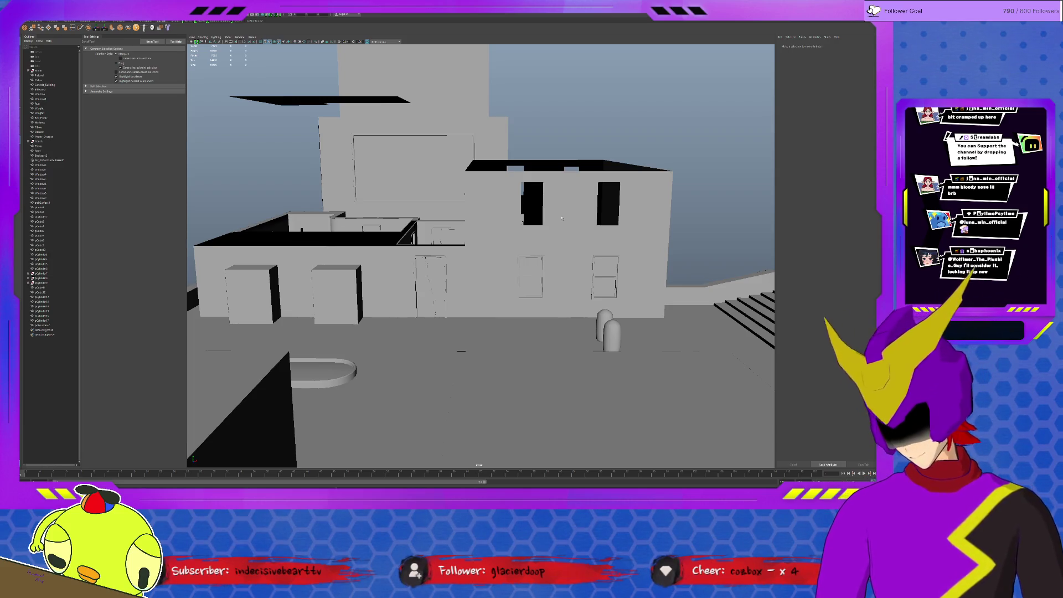
alt+right_drag(561, 217, 412, 181)
Step: Move the upper windowed wall block up along Y so it floats above the building
alt+drag(456, 221, 515, 213)
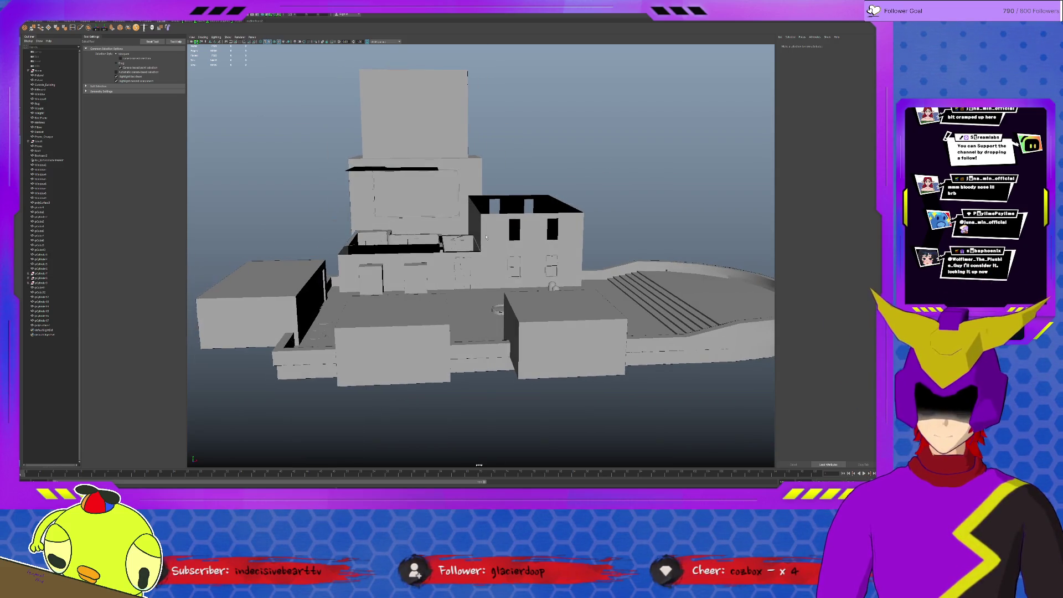
click(519, 210)
key(w)
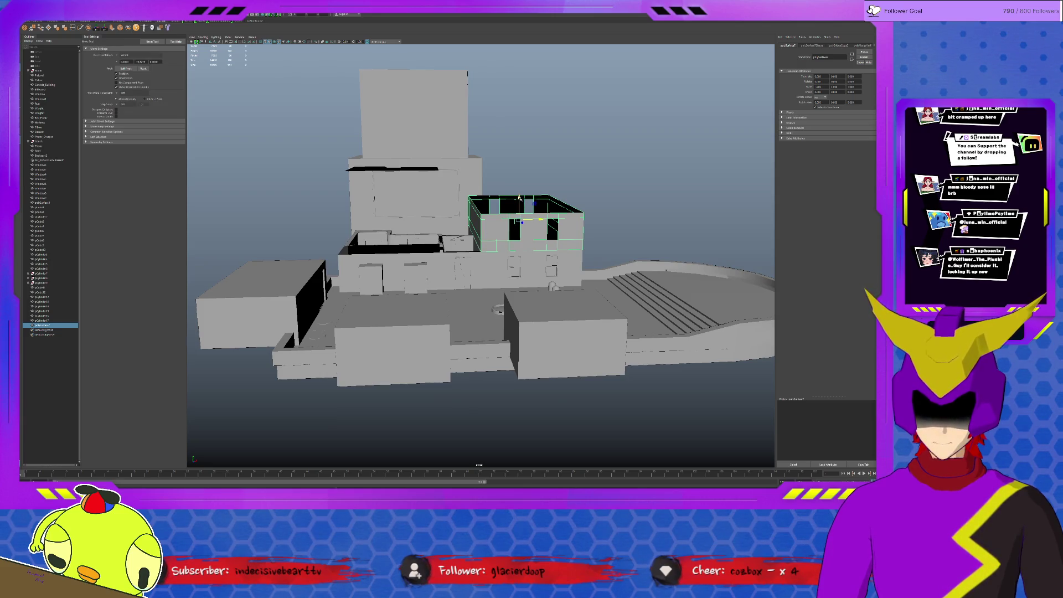
click(515, 235)
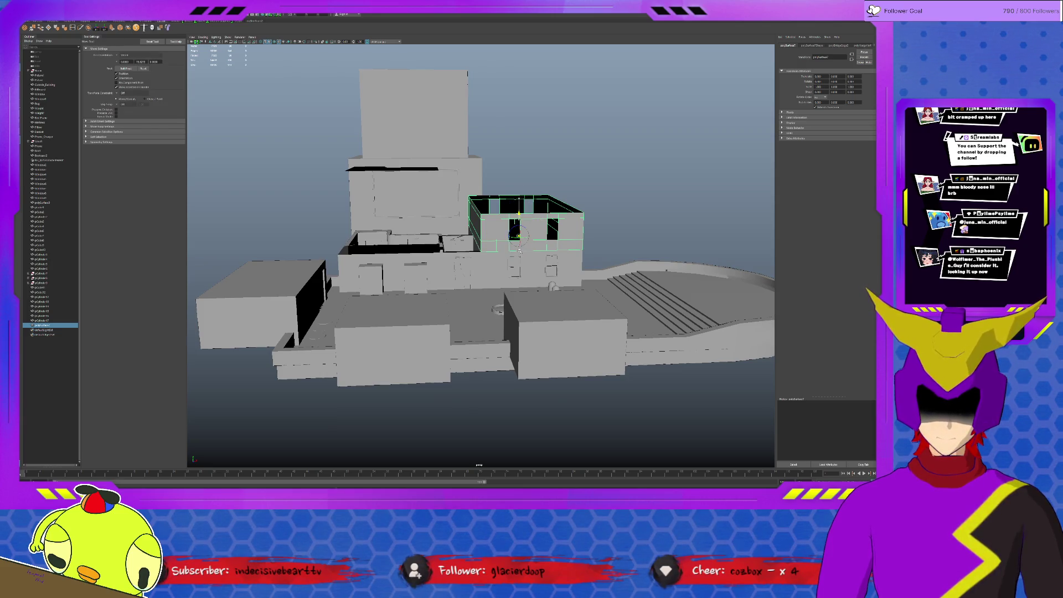
drag(518, 235, 518, 160)
scroll(448, 254, up, 3)
scroll(446, 252, up, 3)
alt+drag(436, 257, 437, 287)
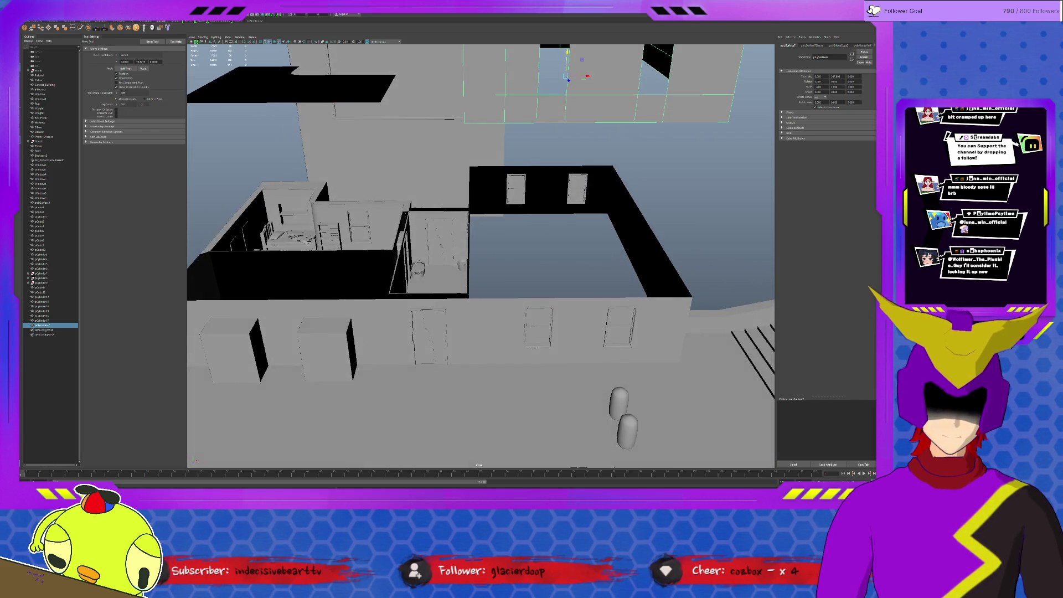
mouse_move(485, 245)
alt+mouse_down()
mouse_move(435, 254)
mouse_move(483, 187)
mouse_move(472, 259)
alt+mouse_up()
scroll(485, 245, up, 3)
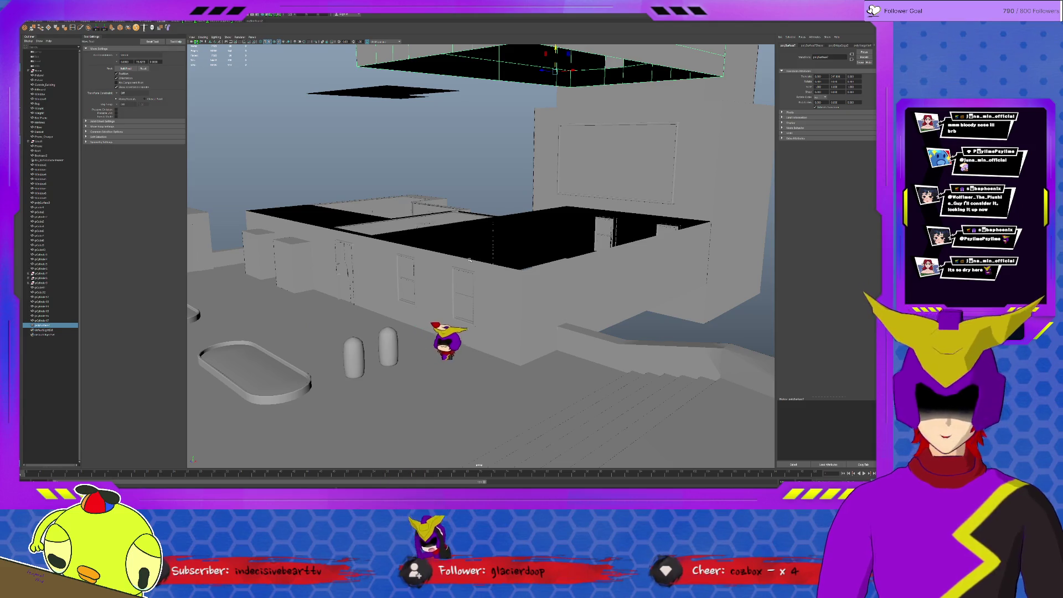
scroll(468, 259, down, 1)
scroll(461, 253, down, 1)
alt+drag(458, 252, 488, 258)
click(384, 152)
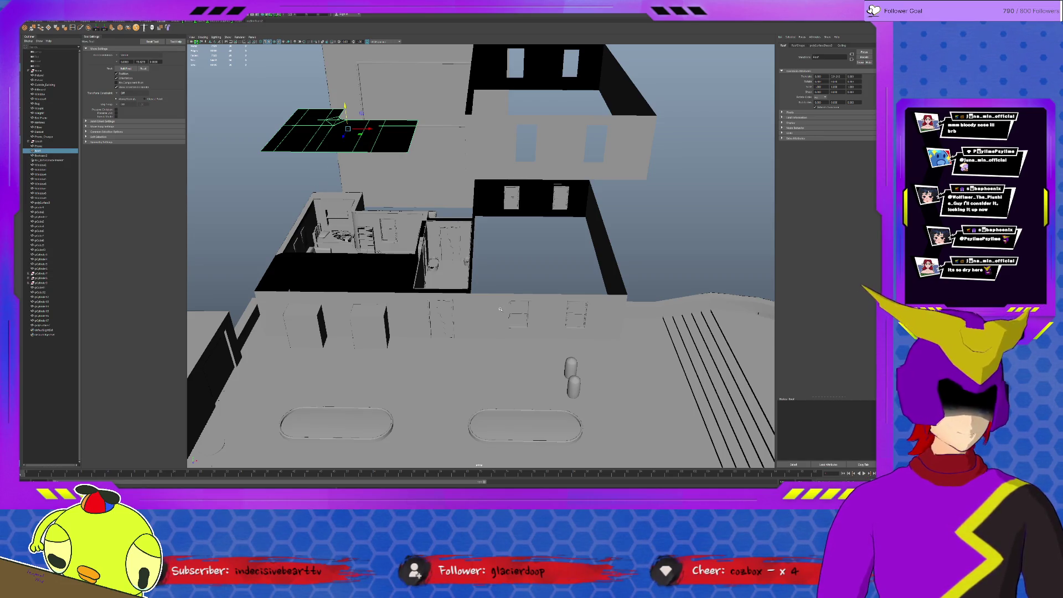
click(565, 283)
mouse_move(565, 283)
alt+mouse_down()
mouse_move(516, 271)
mouse_move(438, 280)
mouse_move(473, 285)
alt+mouse_up()
click(421, 281)
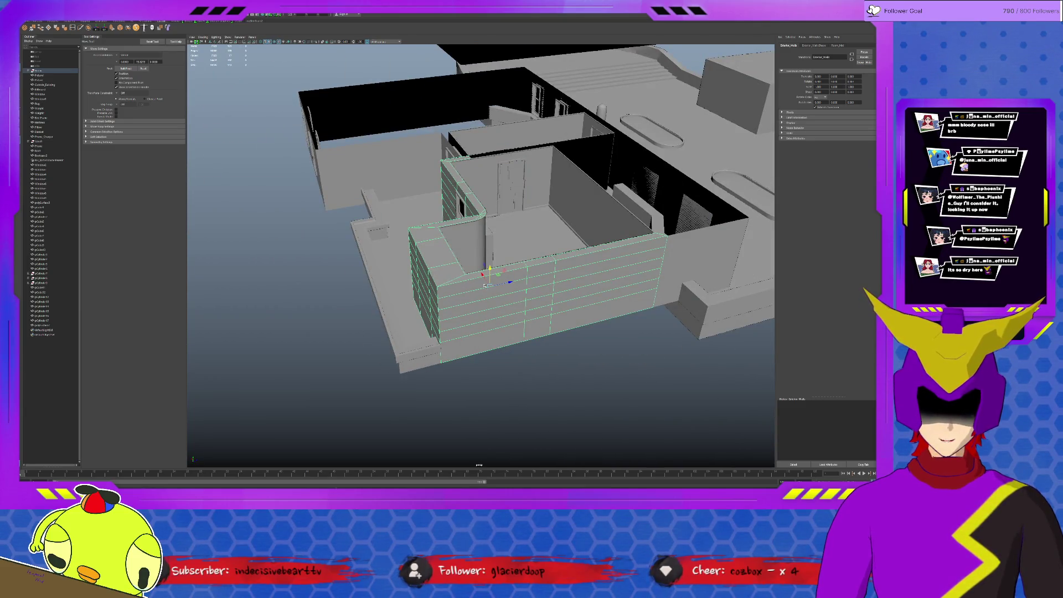
Step: Select the wall-top faces along the room's banded wall, including the curved corner and left segment
alt+drag(540, 256, 489, 256)
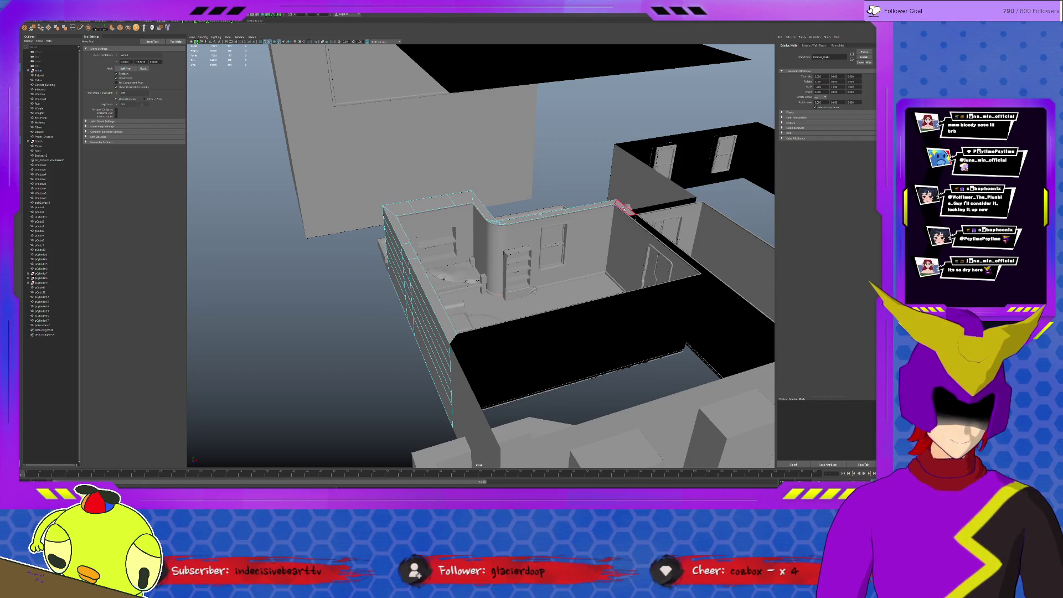
click(621, 207)
shift+click(501, 224)
alt+drag(501, 224, 617, 287)
click(617, 288)
shift+click(570, 299)
shift+click(460, 360)
shift+click(422, 287)
Step: Reframe the view above the building and select the front exterior wall
scroll(473, 297, up, 5)
alt+drag(473, 296, 418, 322)
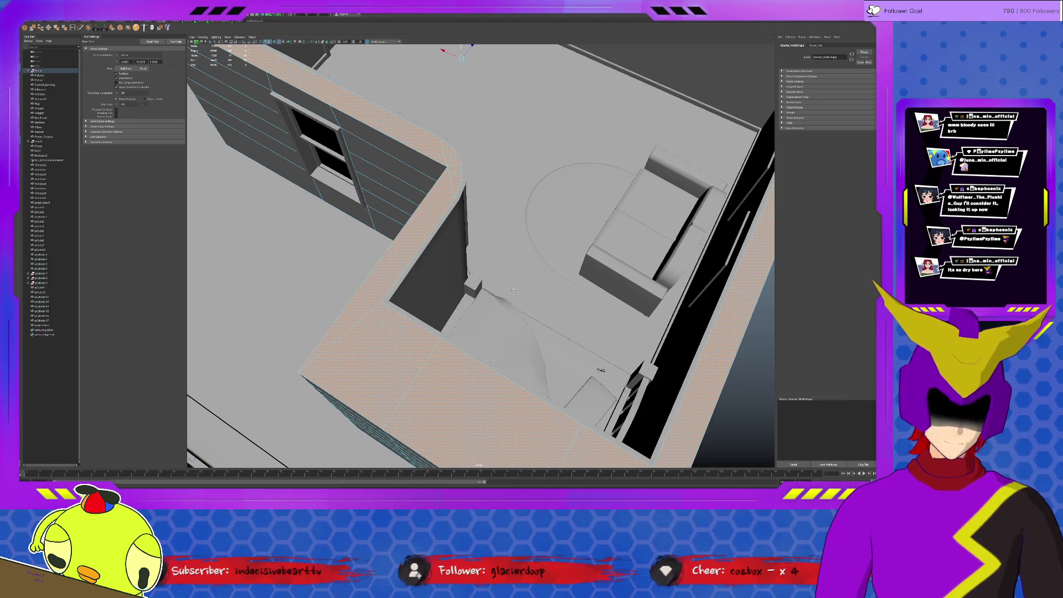
scroll(515, 273, down, 5)
mouse_move(516, 273)
alt+mouse_down()
mouse_move(498, 299)
mouse_move(501, 320)
mouse_move(457, 312)
mouse_move(506, 368)
alt+mouse_up()
scroll(501, 320, up, 3)
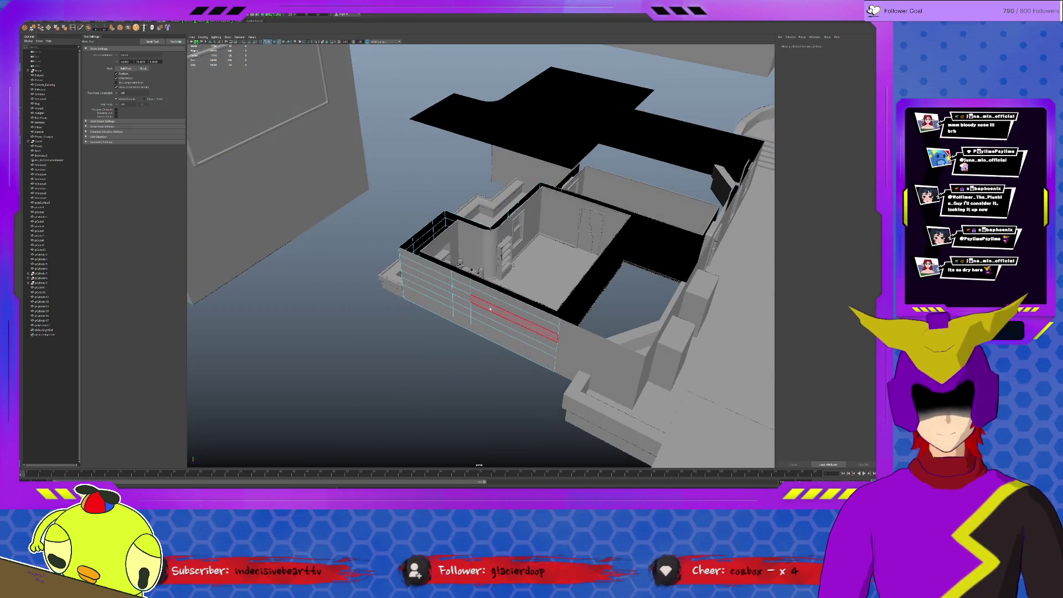
click(530, 341)
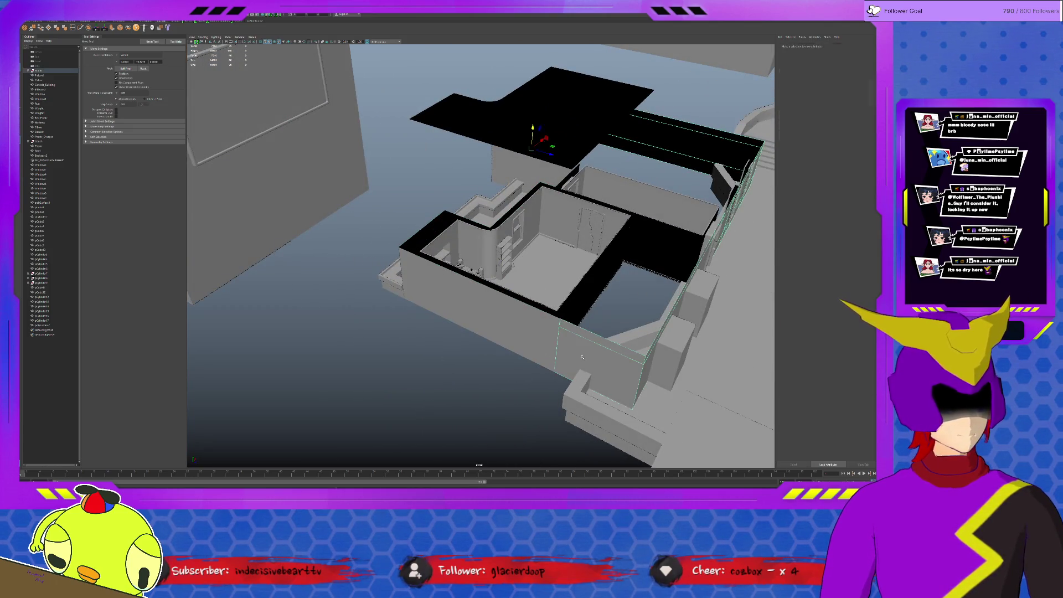
alt+drag(555, 348, 479, 334)
scroll(479, 335, up, 5)
scroll(493, 321, down, 4)
scroll(506, 307, up, 1)
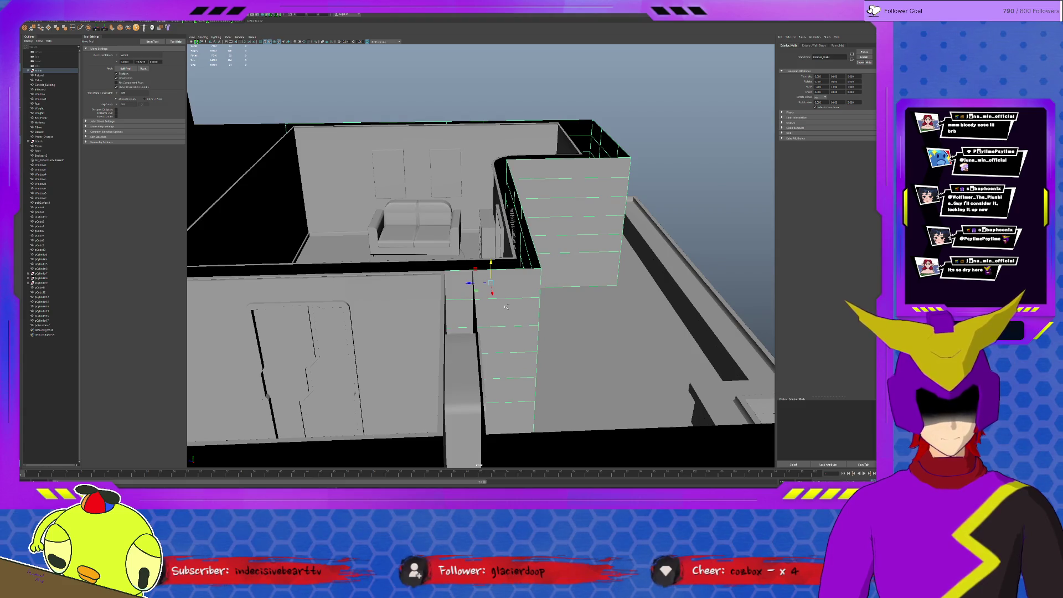
Step: Delete the narrow upper wall piece by the doorway
key(ctrl+1)
click(420, 288)
click(450, 285)
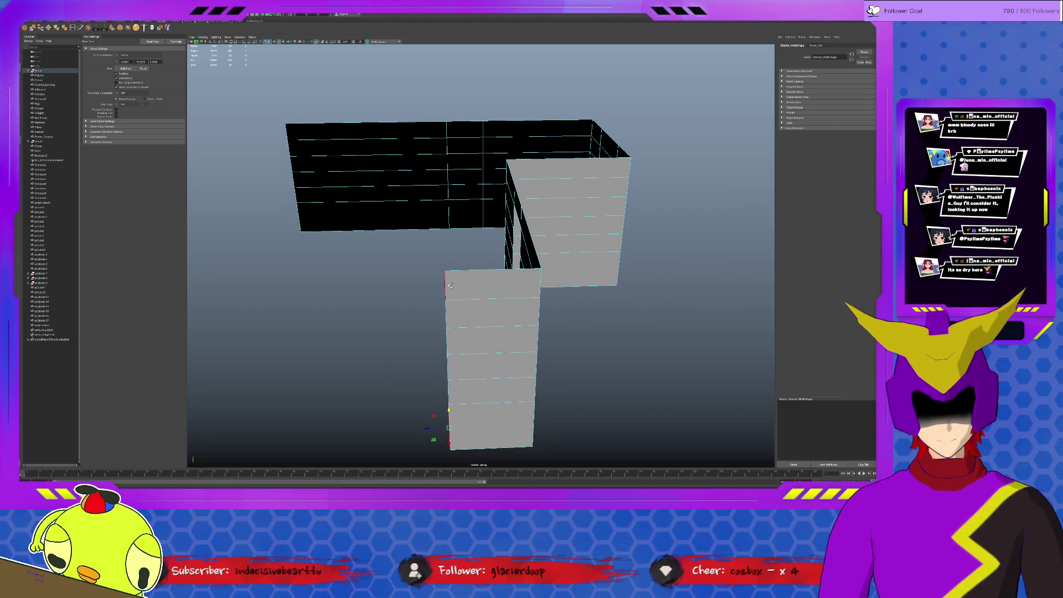
key(ctrl+1)
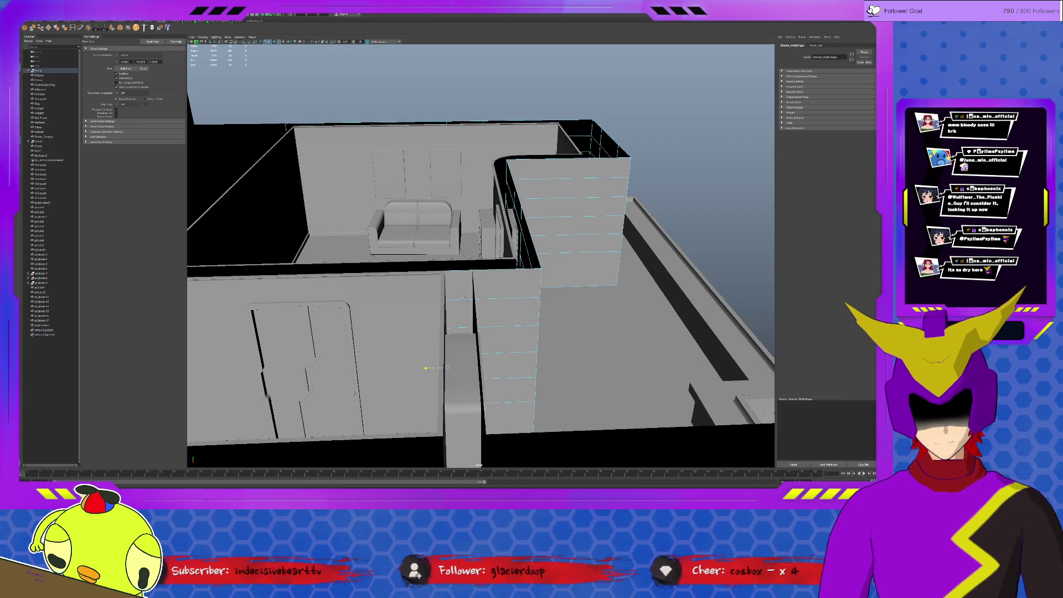
key(Delete)
Step: Select the Exterior_Walls, including the windowed right wall, and frame them
click(462, 365)
mouse_move(478, 298)
alt+mouse_down()
mouse_move(368, 311)
mouse_move(396, 312)
mouse_move(377, 308)
mouse_move(360, 320)
alt+mouse_up()
click(365, 312)
click(394, 248)
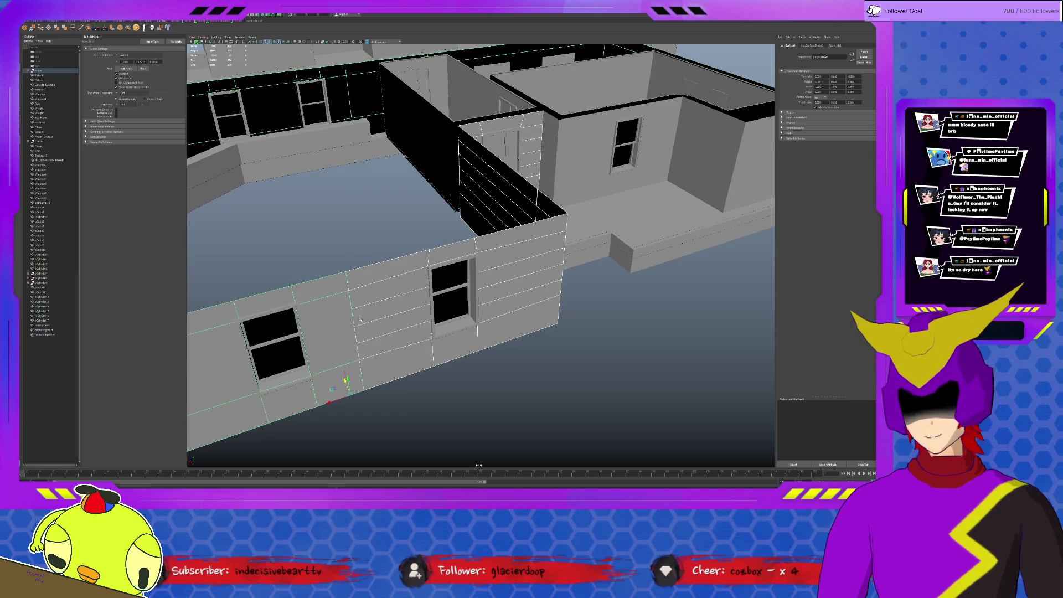
alt+drag(495, 306, 474, 305)
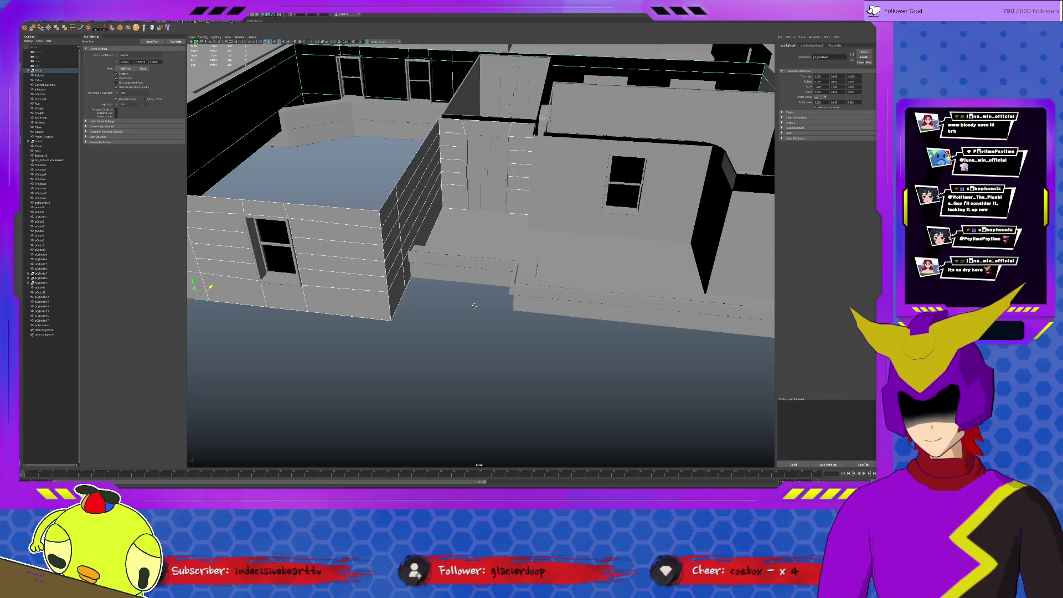
click(559, 222)
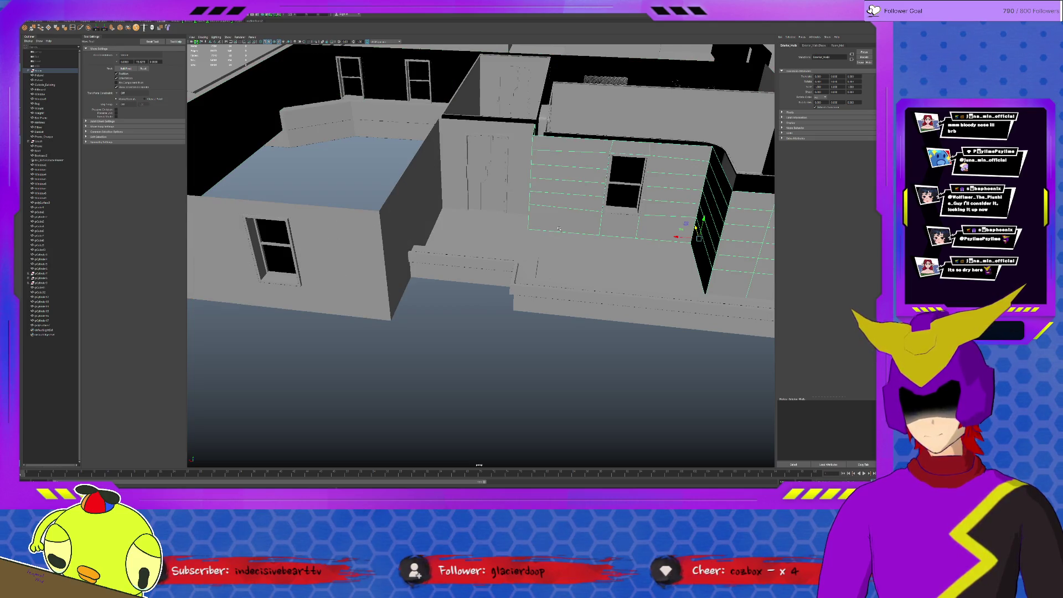
key(f)
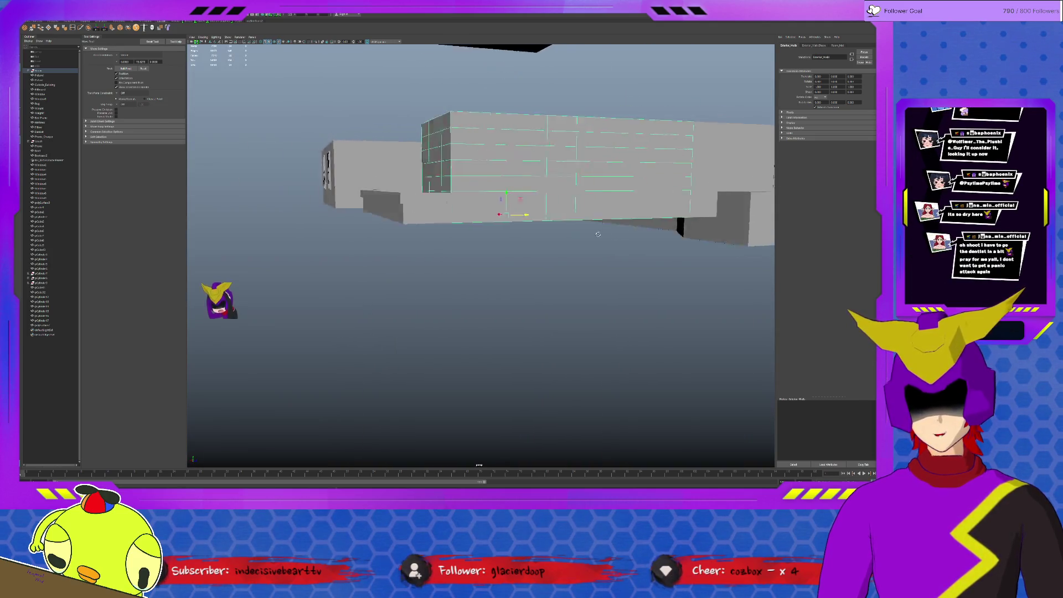
Step: Select the Interior_Walls object and frame it in the viewport
mouse_move(598, 234)
alt+mouse_down()
mouse_move(625, 237)
mouse_move(549, 251)
alt+mouse_up()
scroll(426, 274, up, 10)
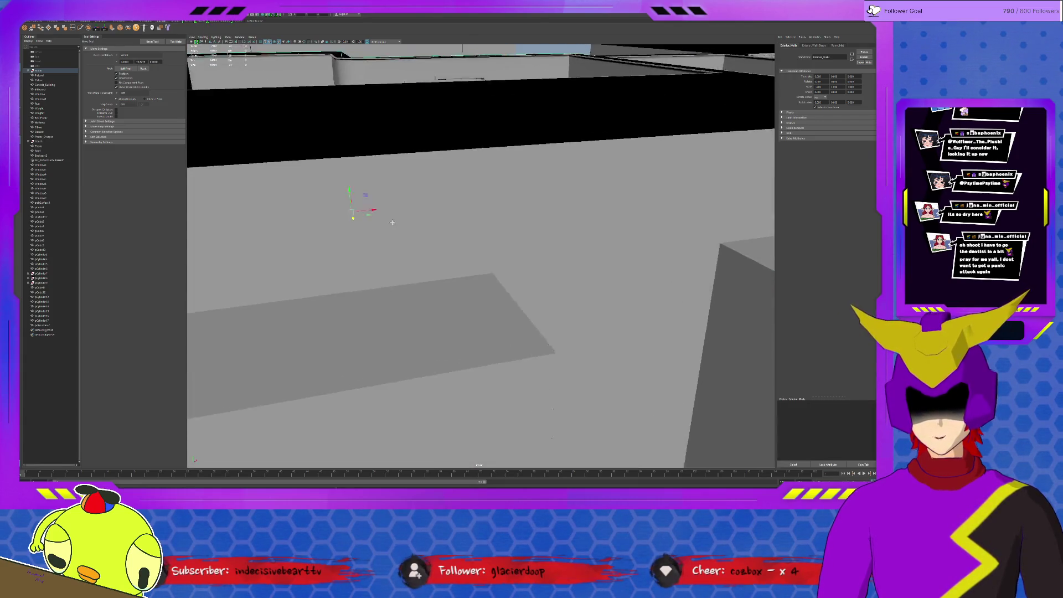
click(389, 221)
key(f)
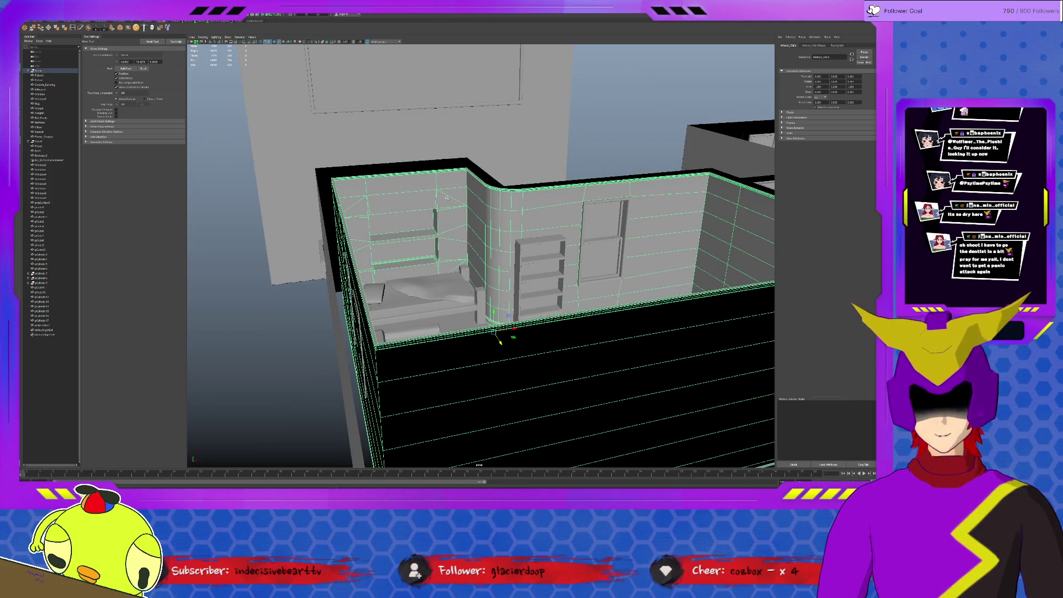
Step: Select the horizontal edge loops on the exterior walls, including the left panel, and delete them
mouse_move(448, 200)
alt+mouse_down()
mouse_move(613, 242)
mouse_move(496, 194)
alt+mouse_up()
click(613, 242)
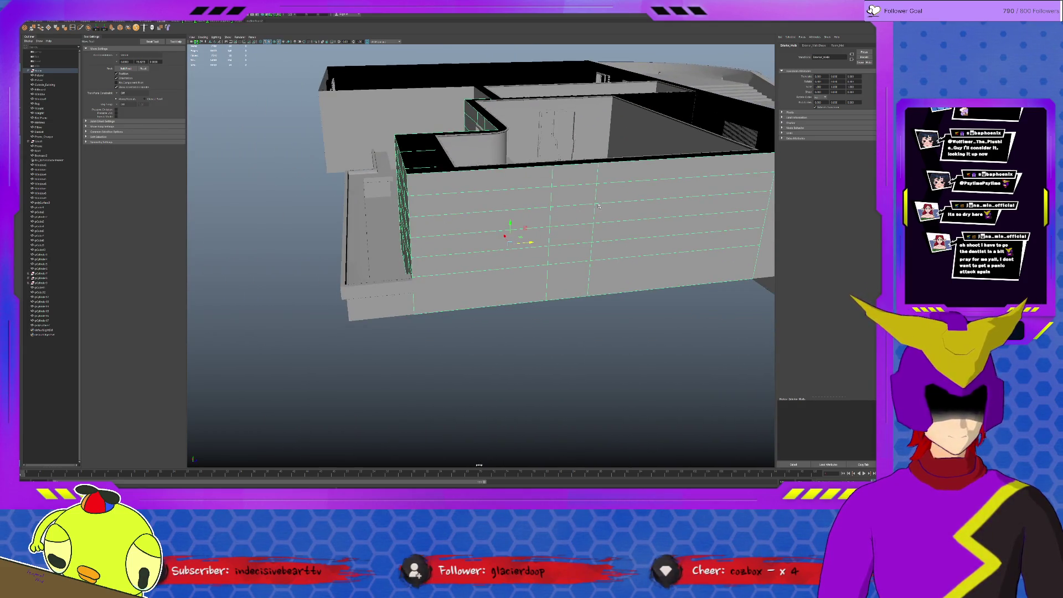
double_click(495, 195)
shift+double_click(481, 213)
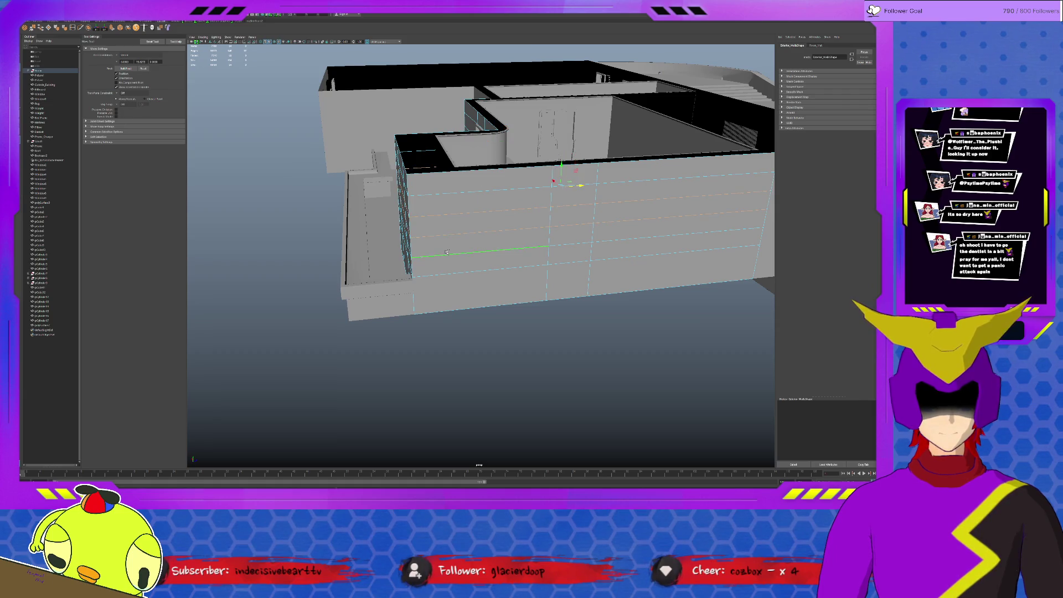
alt+drag(448, 251, 360, 175)
shift+double_click(360, 175)
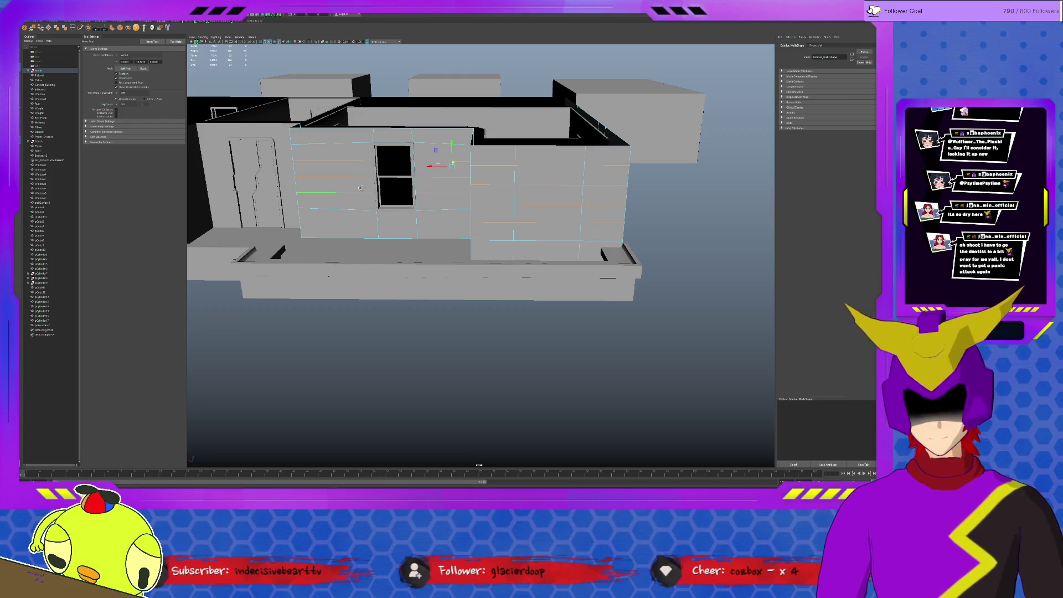
key(Delete)
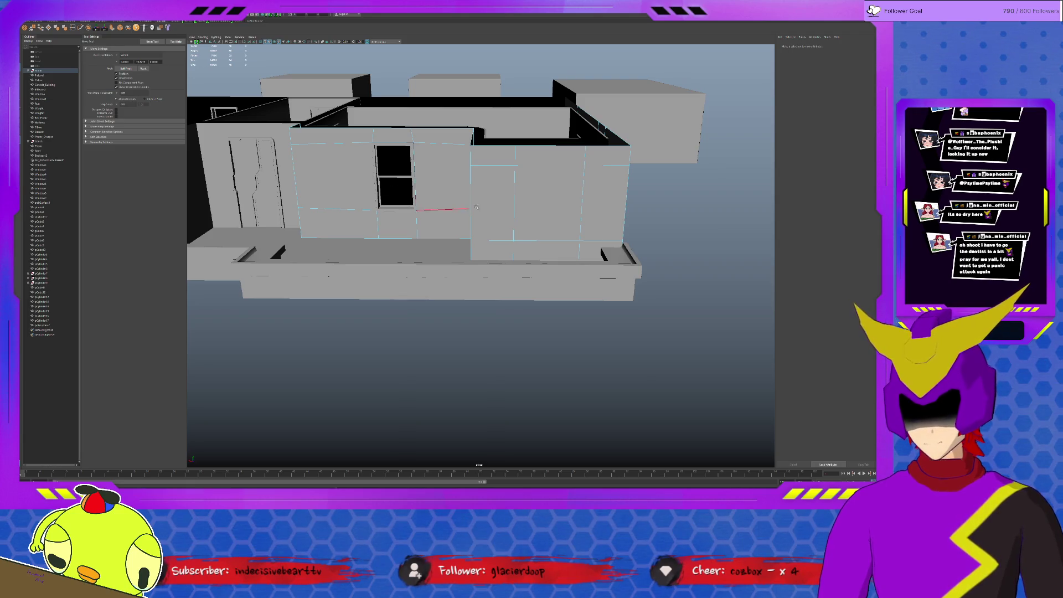
Step: Clear the selection and select the left wall section
click(514, 189)
mouse_move(560, 204)
alt+mouse_down()
mouse_move(578, 188)
mouse_move(599, 205)
alt+mouse_up()
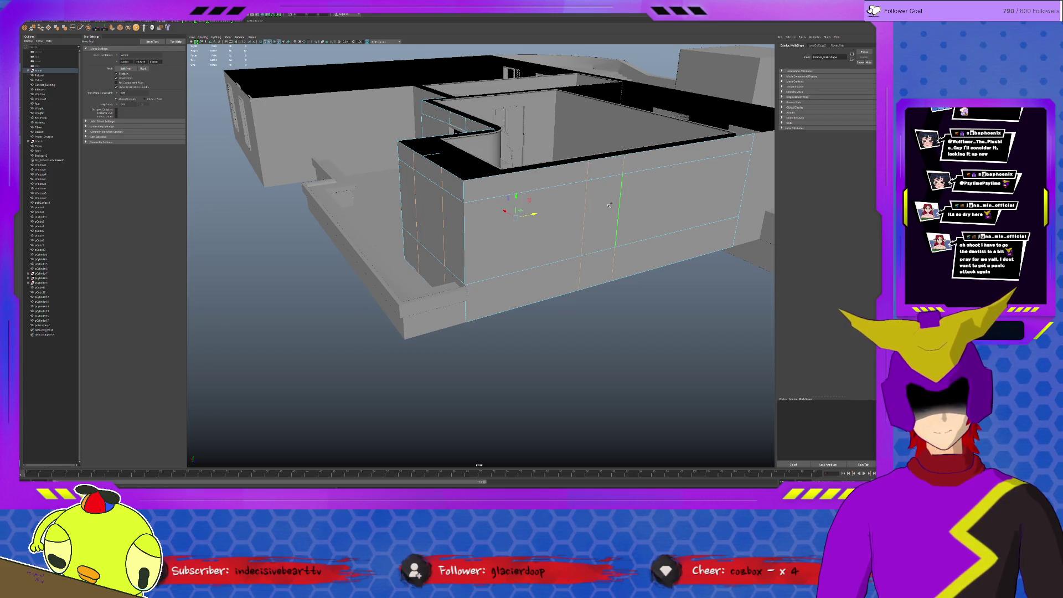
click(662, 187)
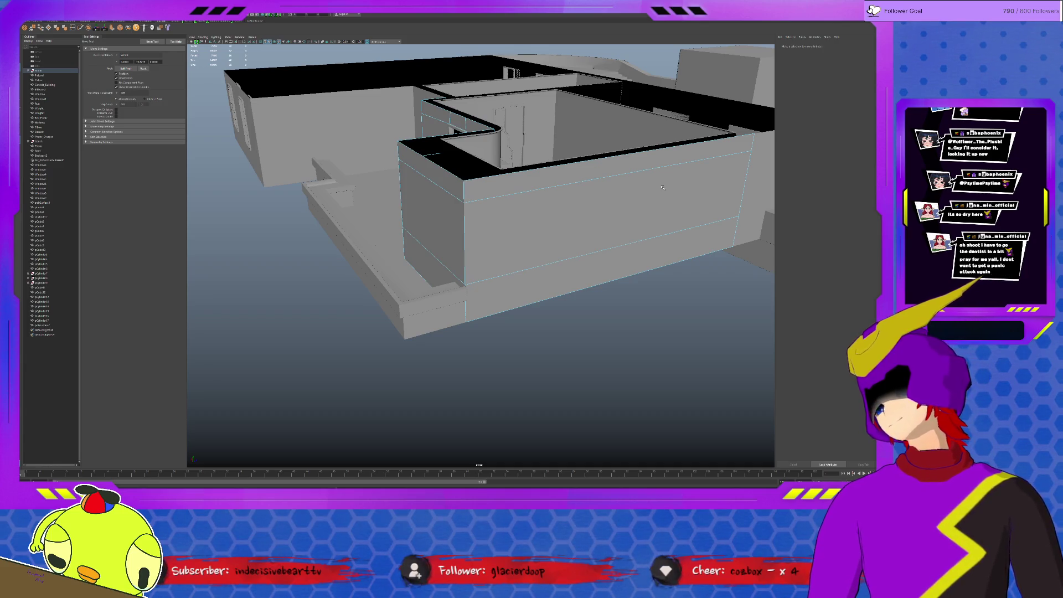
scroll(417, 194, down, 2)
alt+drag(417, 193, 426, 182)
click(431, 178)
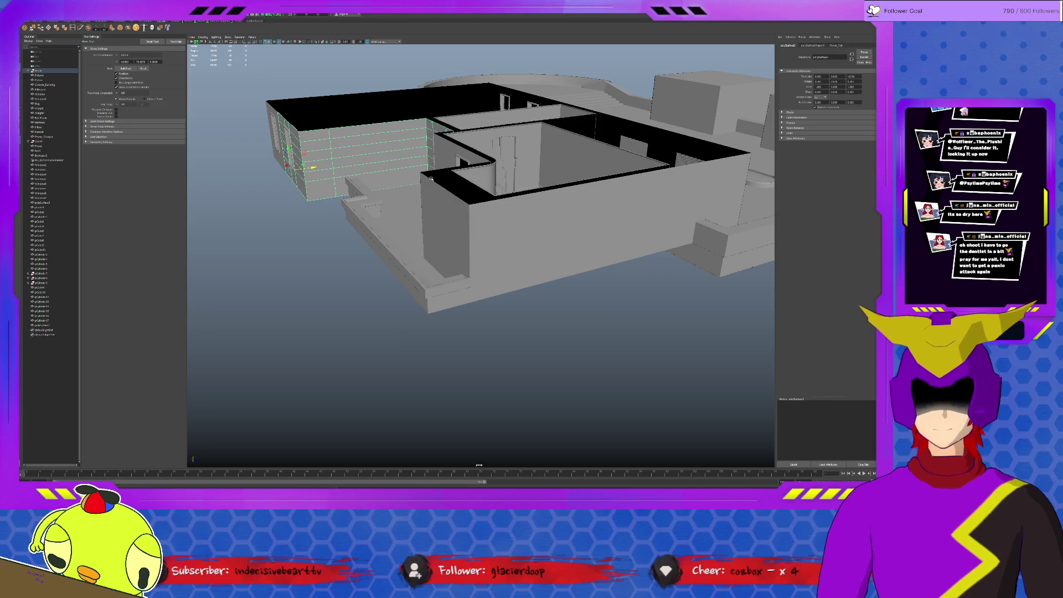
Step: Pick edge rows on the left wall in edge mode, then clear them and return to object mode
key(F10)
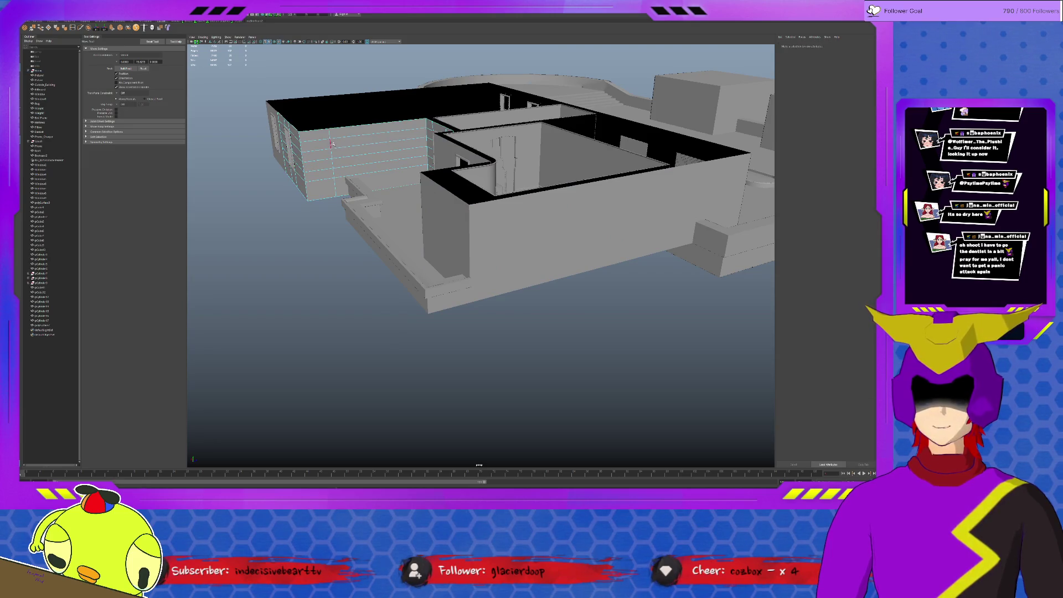
click(338, 140)
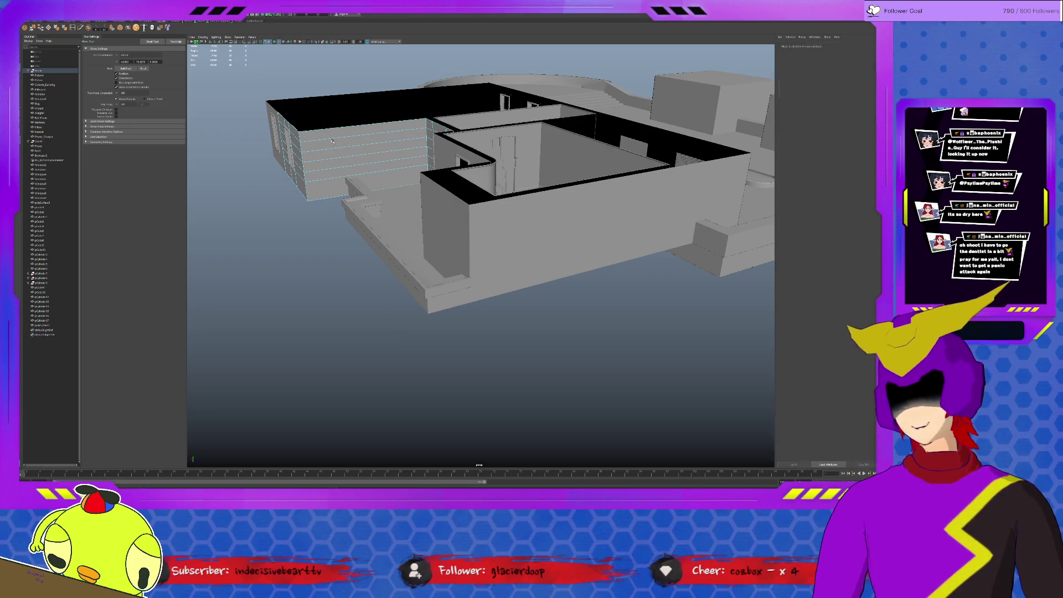
key(F8)
alt+drag(339, 140, 323, 121)
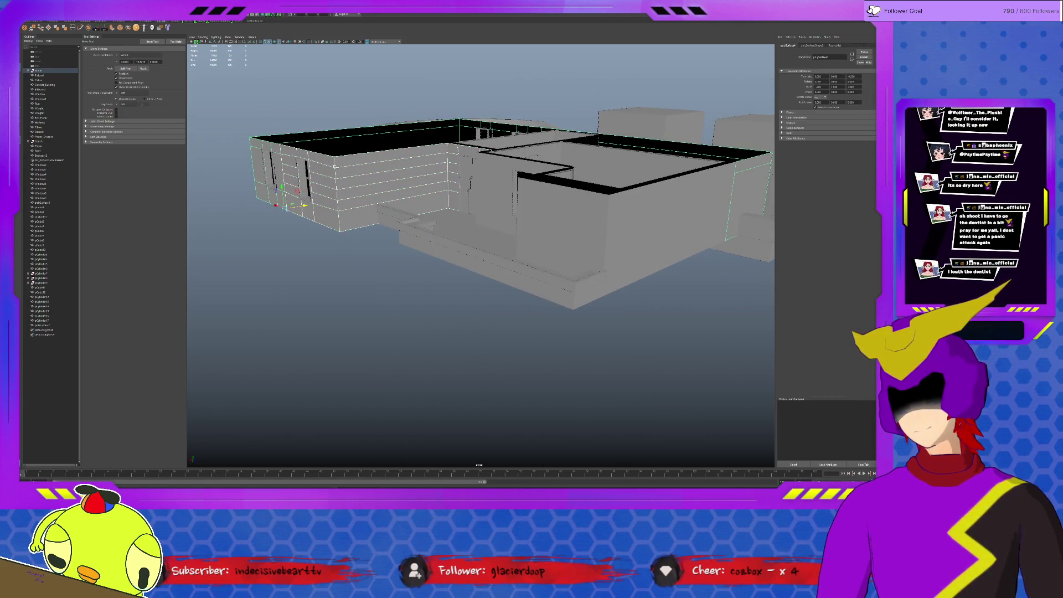
key(F10)
click(344, 177)
shift+click(340, 187)
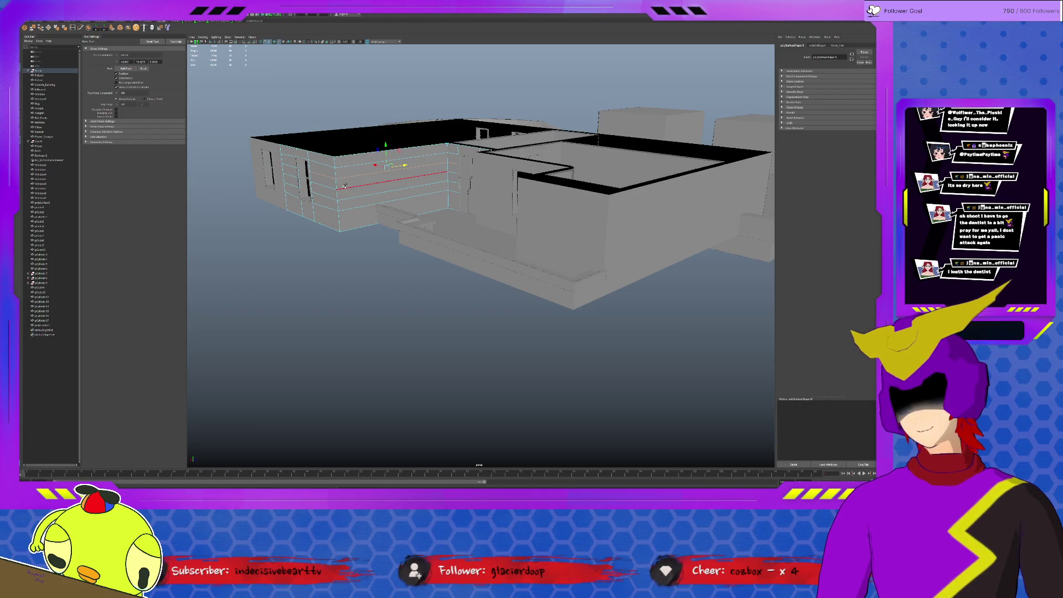
shift+click(341, 197)
shift+click(293, 172)
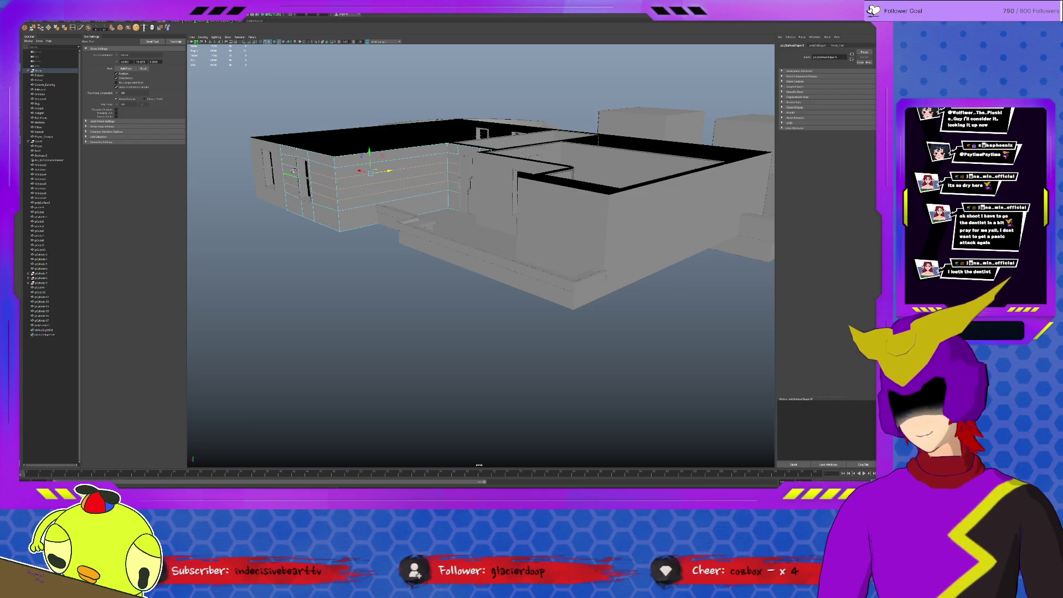
click(397, 177)
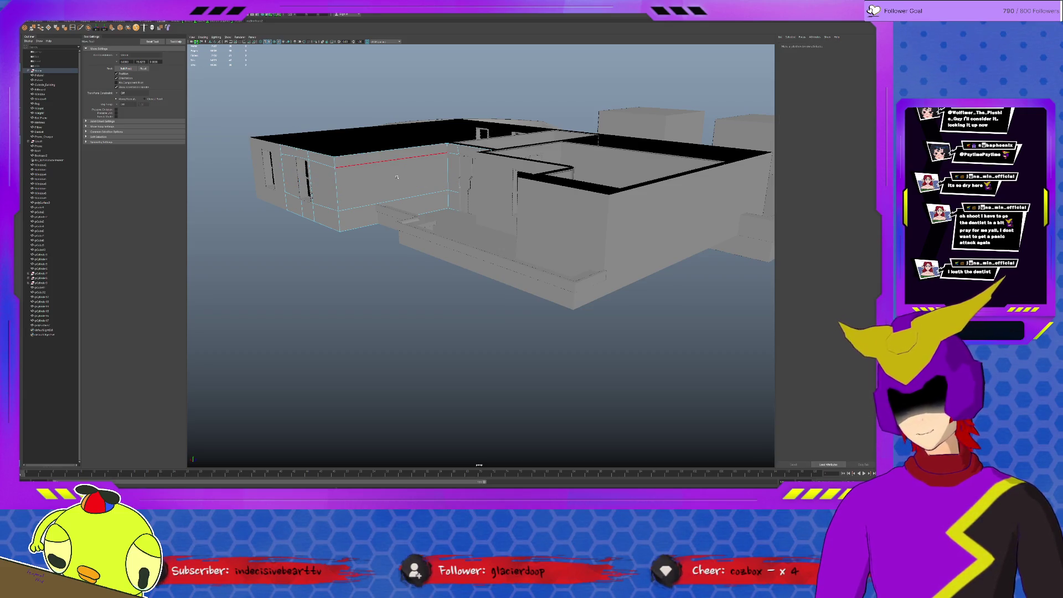
key(F8)
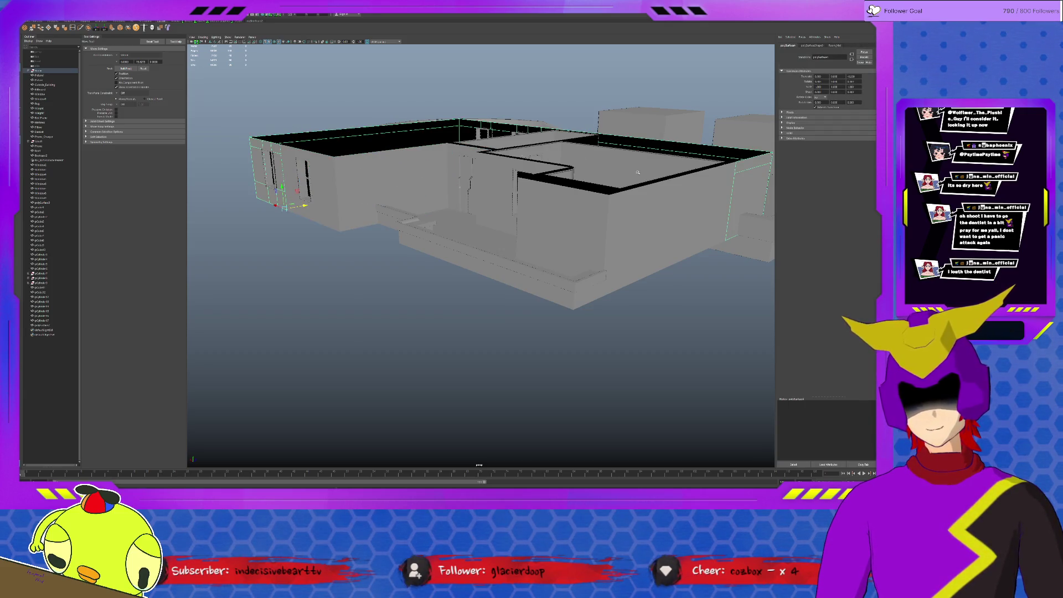
Step: Combine both wall meshes, isolate them, and merge all their vertices
shift+click(321, 183)
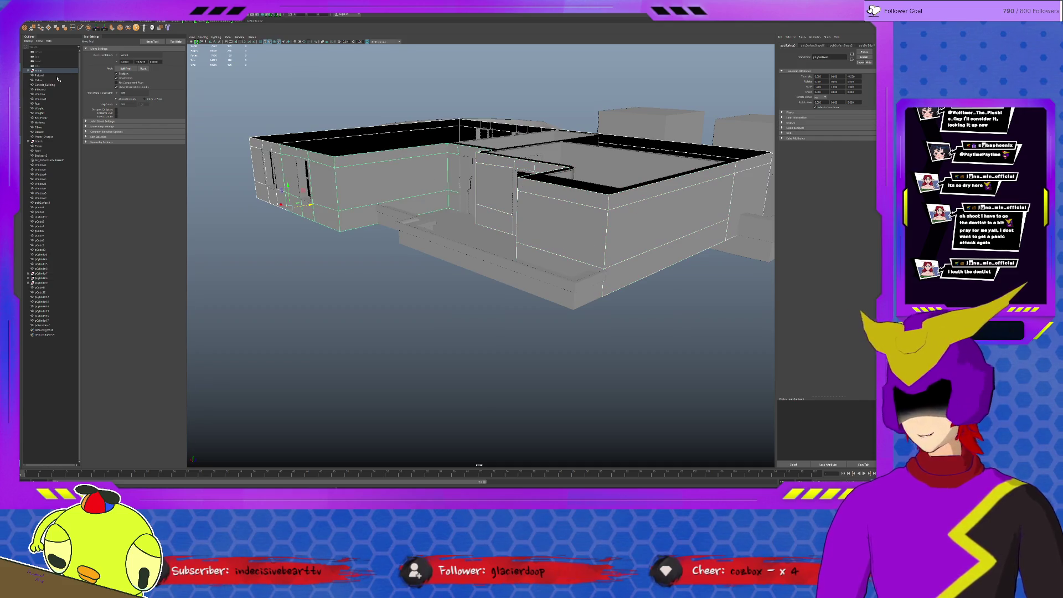
click(88, 27)
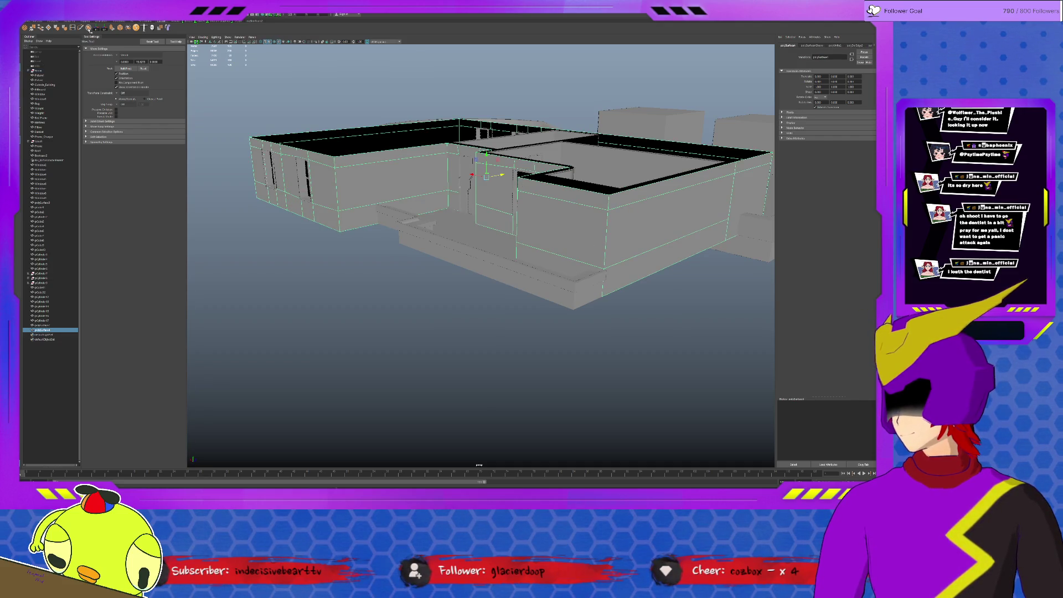
key(ctrl+1)
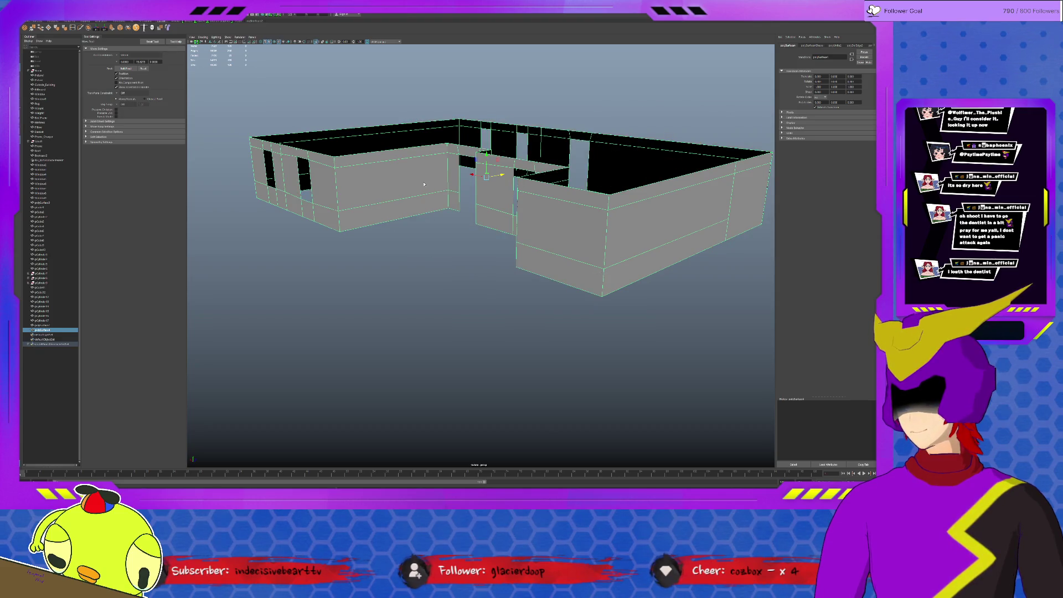
key(F9)
mouse_move(217, 145)
mouse_down()
mouse_move(835, 316)
mouse_move(609, 259)
mouse_up()
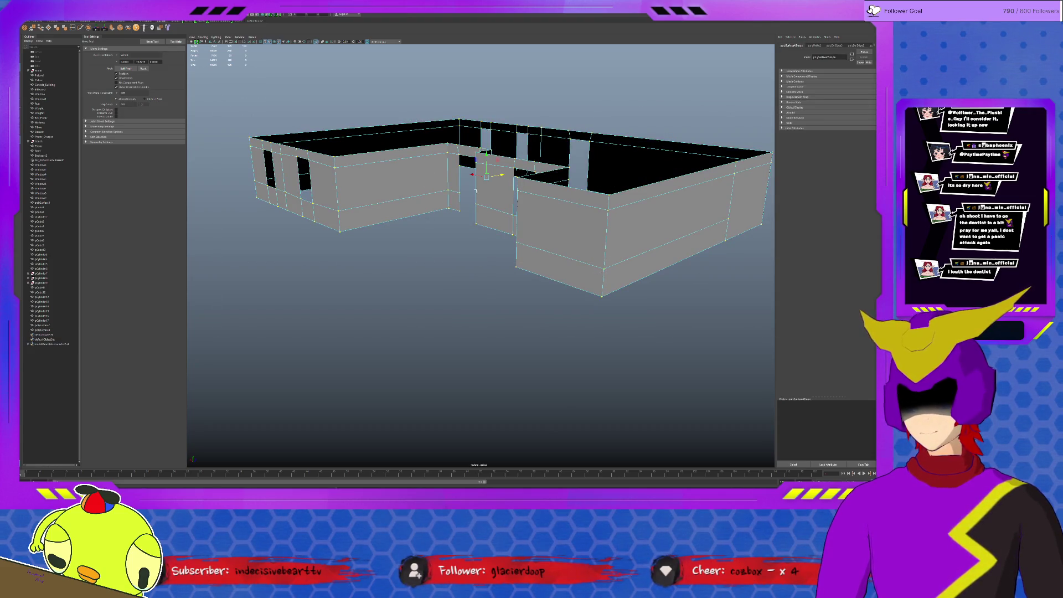
click(33, 27)
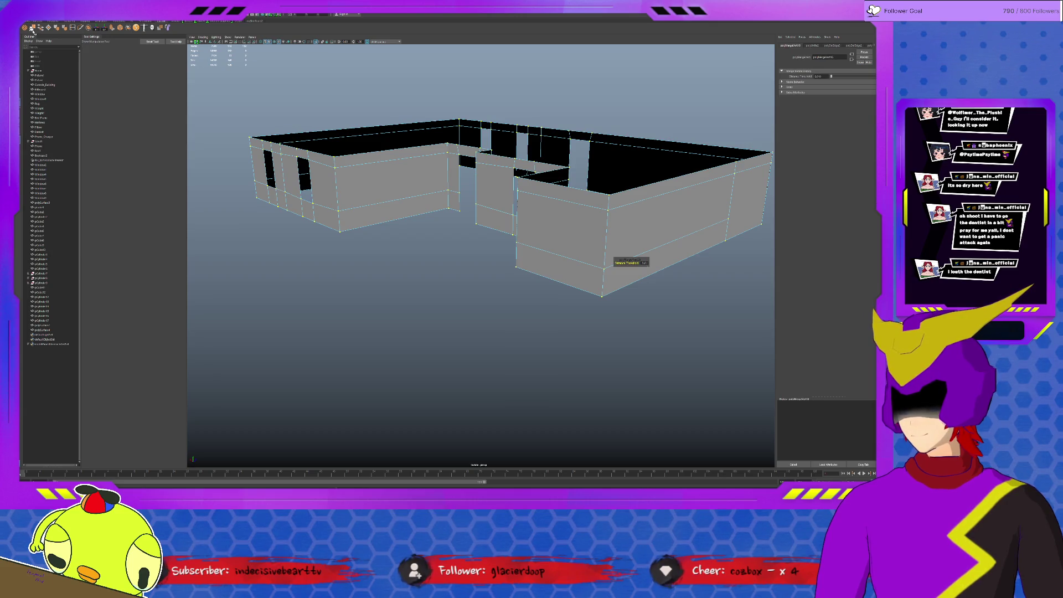
alt+drag(559, 161, 509, 169)
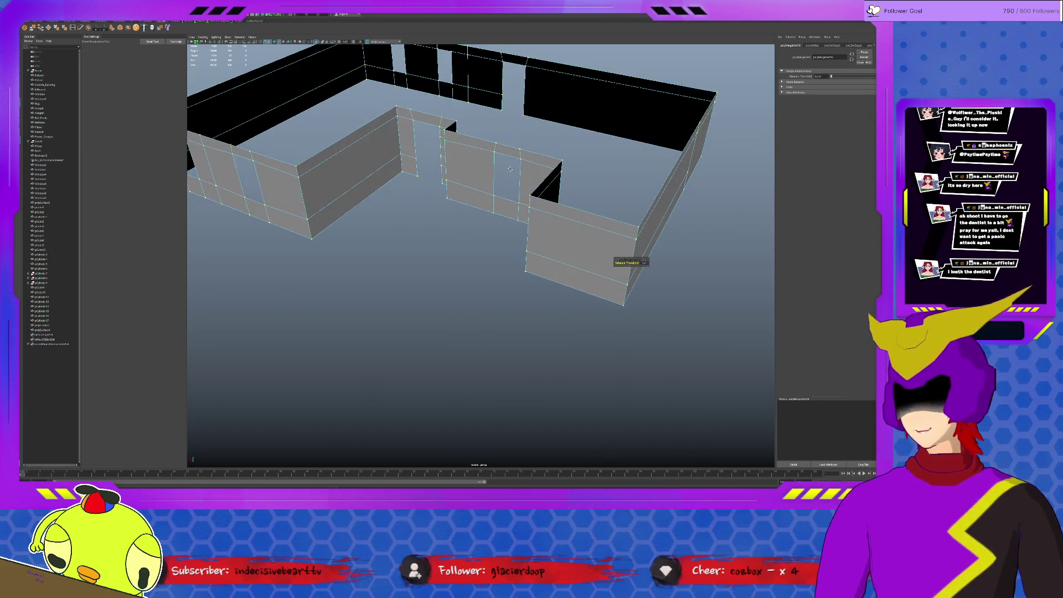
Step: Return to object mode, exit isolation, and orbit around the full building
key(F8)
key(ctrl+1)
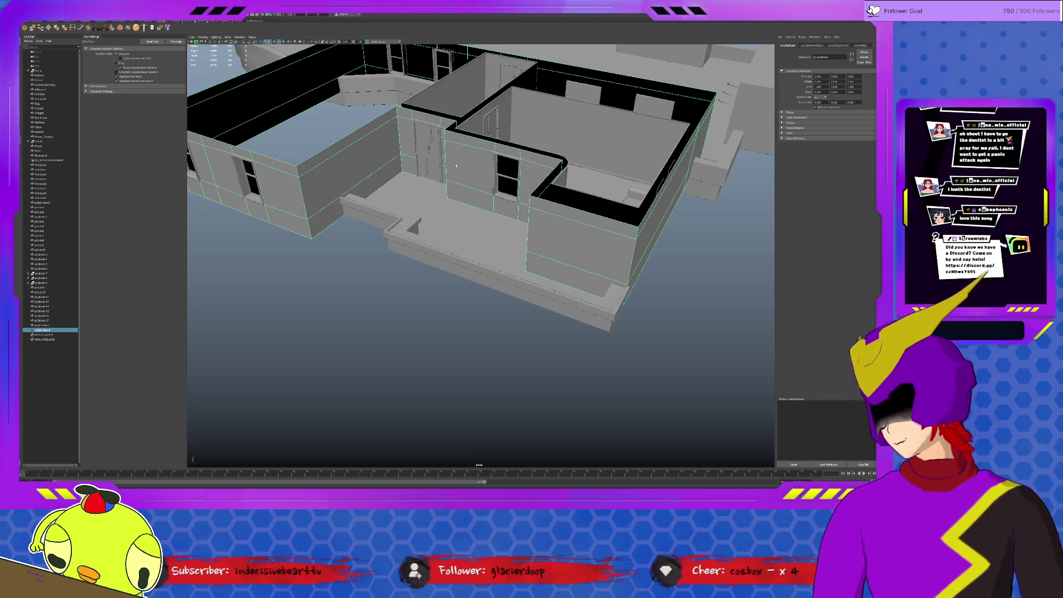
alt+drag(456, 165, 395, 194)
Step: Orbit to another angle and select the house wall mesh
key(F10)
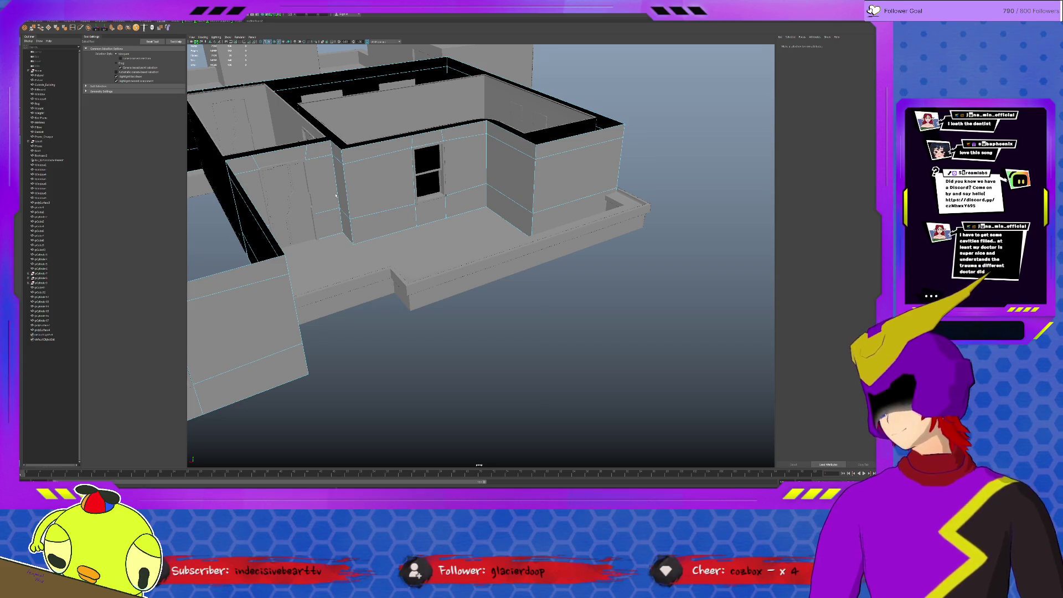
scroll(336, 219, down, 4)
alt+drag(336, 219, 397, 256)
click(506, 275)
mouse_move(506, 276)
alt+mouse_down()
mouse_move(404, 269)
mouse_move(487, 264)
mouse_move(419, 241)
alt+mouse_up()
Step: Preview the isolated walls with checker texture, then return to plain grey shading
key(6)
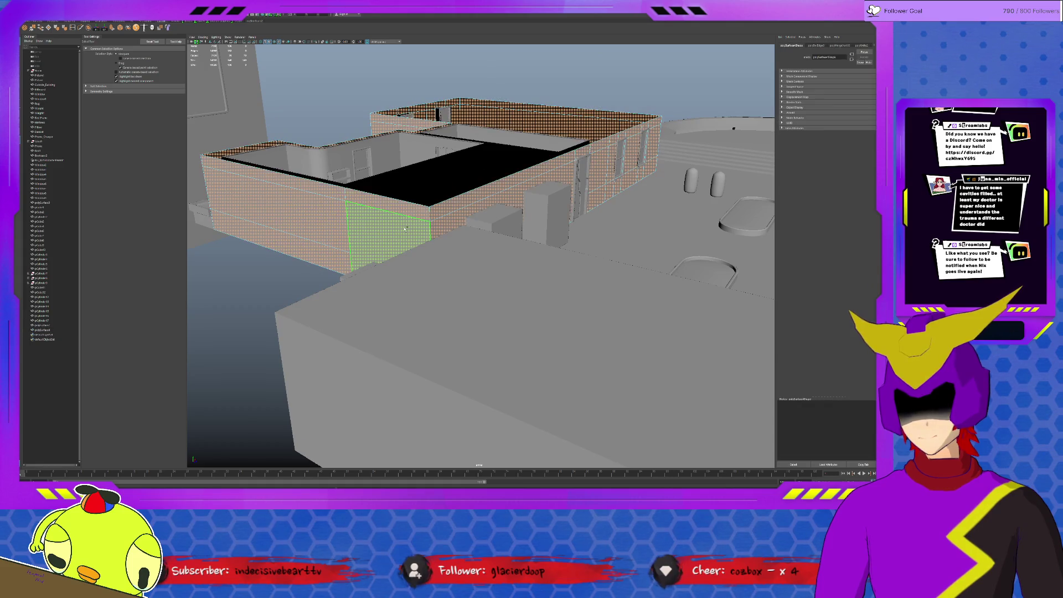
key(ctrl+1)
key(5)
click(396, 271)
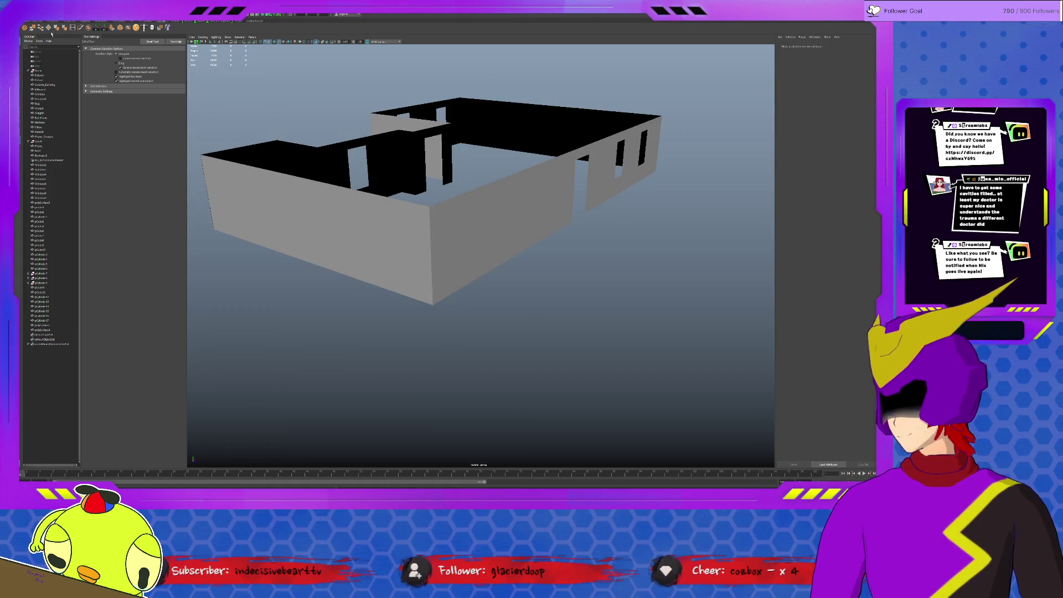
Step: Insert a horizontal edge loop around the walls and merge their coincident vertices
click(433, 270)
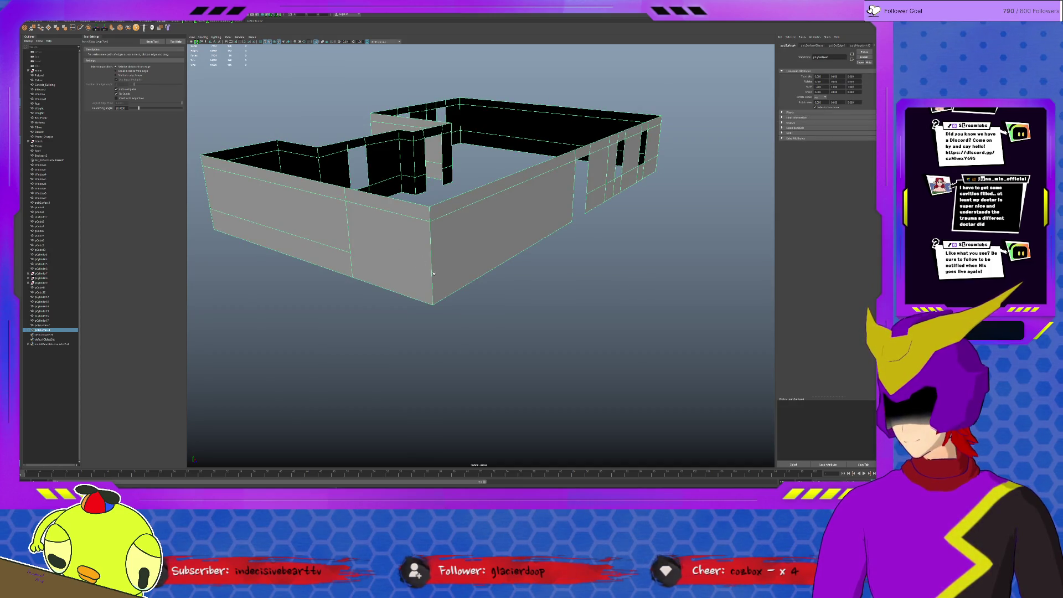
click(432, 274)
key(w)
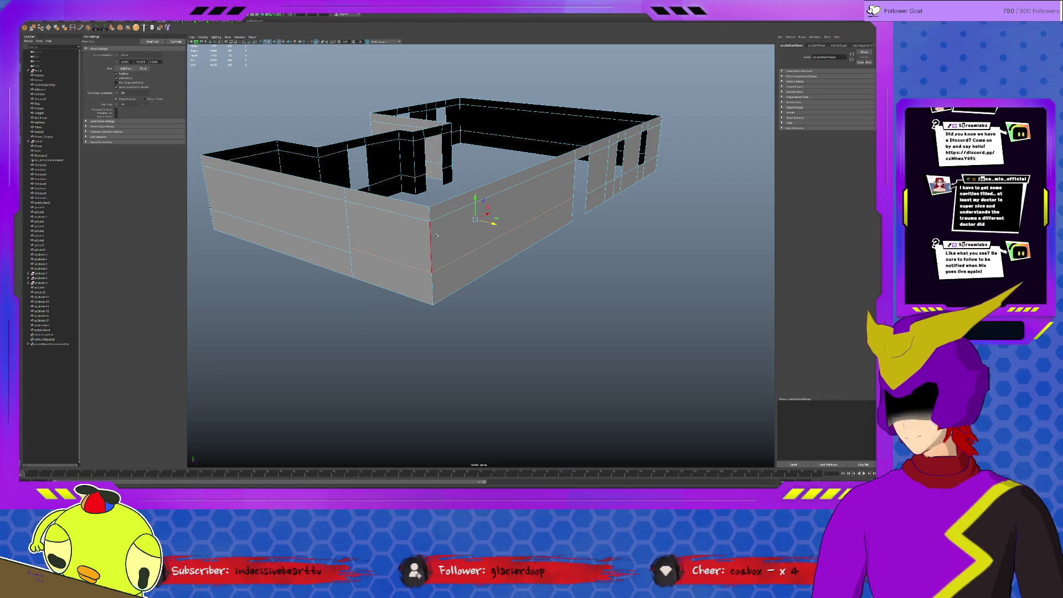
click(354, 255)
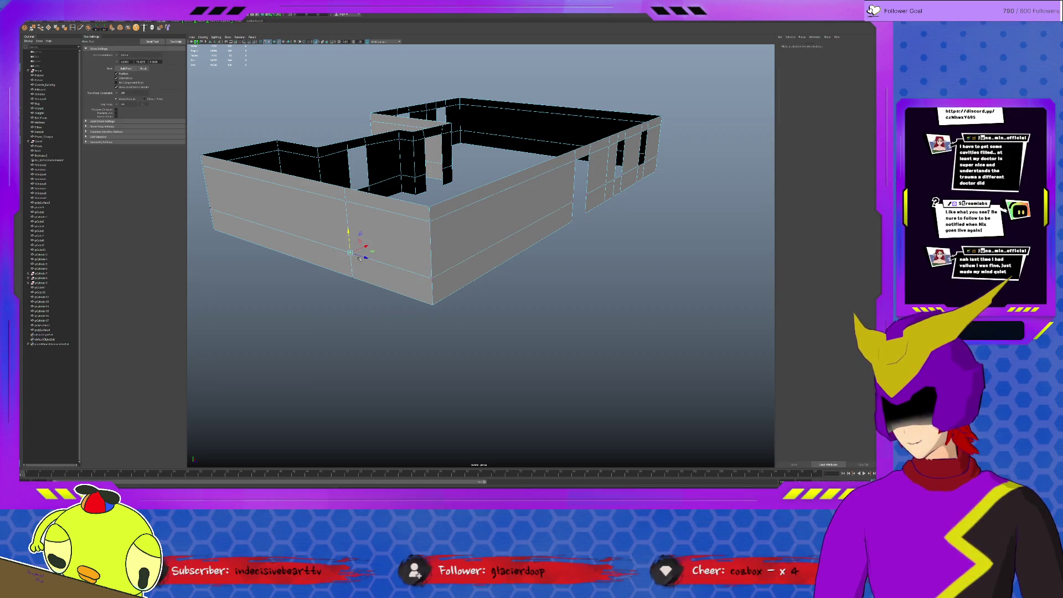
click(32, 28)
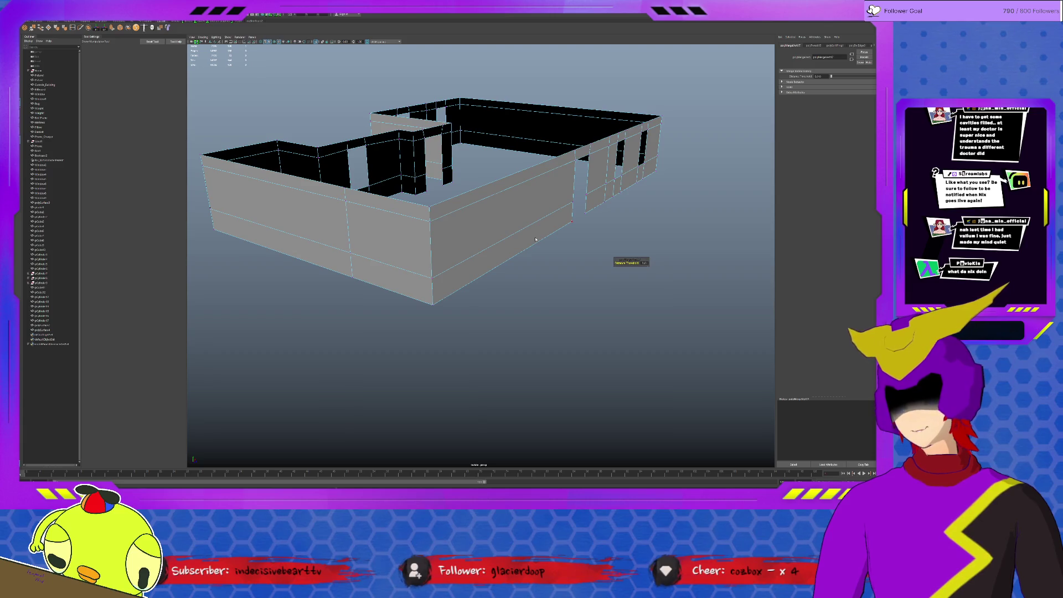
key(q)
click(605, 301)
Step: Frame a capsule prop and tumble down to eye level beside the building and stairs
alt+right_drag(605, 301, 611, 323)
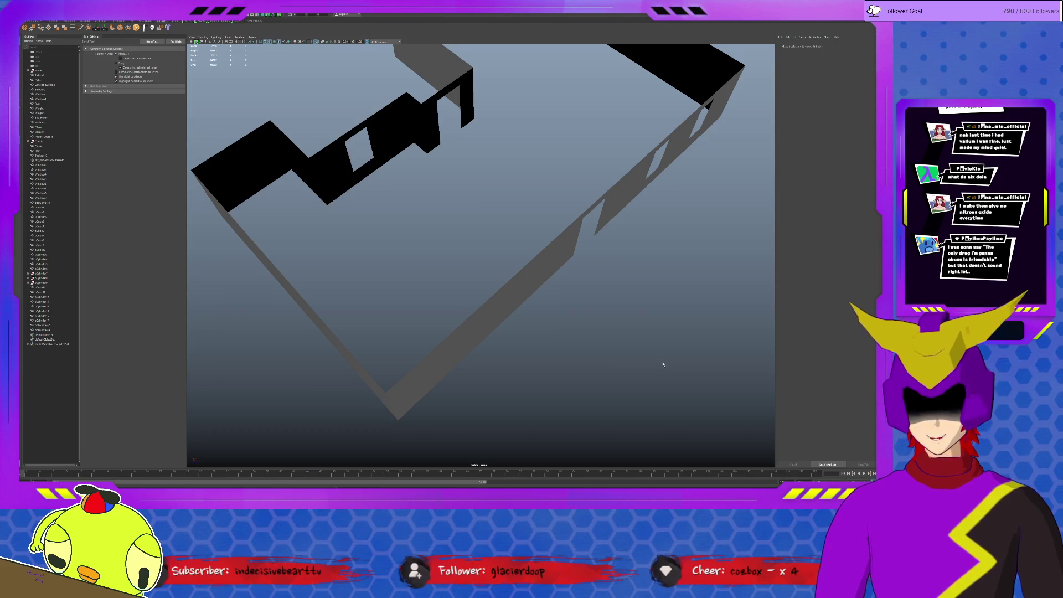
scroll(665, 360, down, 5)
mouse_move(665, 361)
alt+mouse_down()
mouse_move(655, 346)
mouse_move(538, 385)
alt+mouse_up()
click(572, 246)
key(f)
mouse_move(707, 111)
alt+mouse_down()
mouse_move(645, 242)
mouse_move(603, 239)
mouse_move(570, 253)
mouse_move(552, 187)
alt+mouse_up()
click(553, 187)
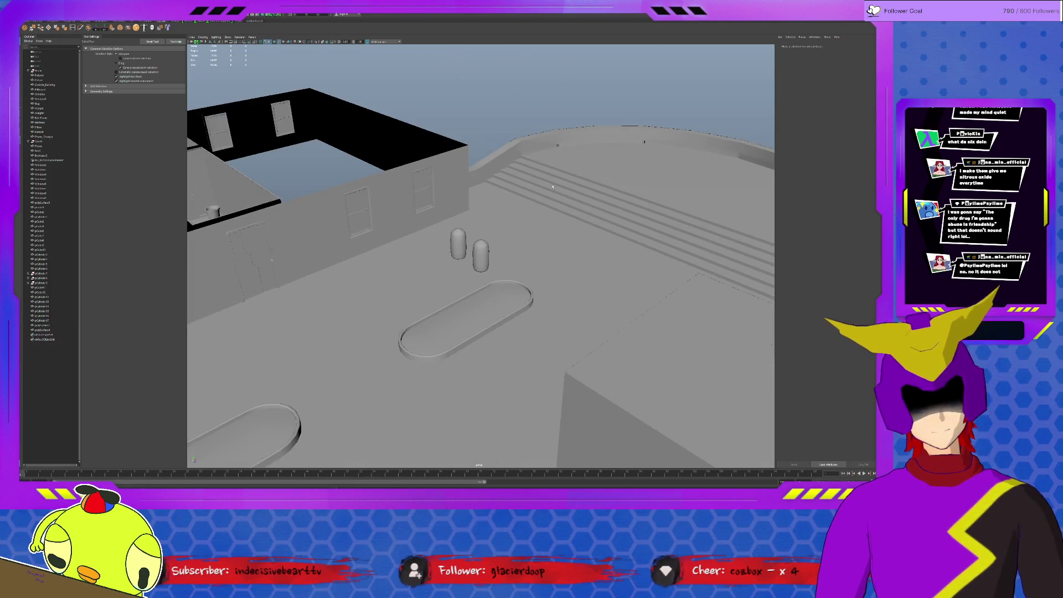
click(521, 153)
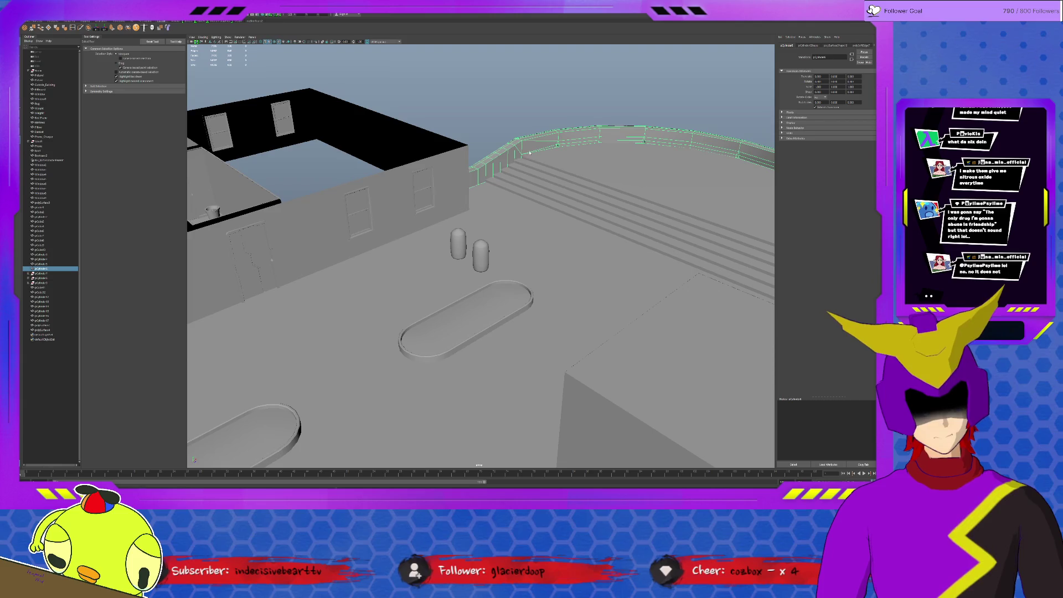
key(F10)
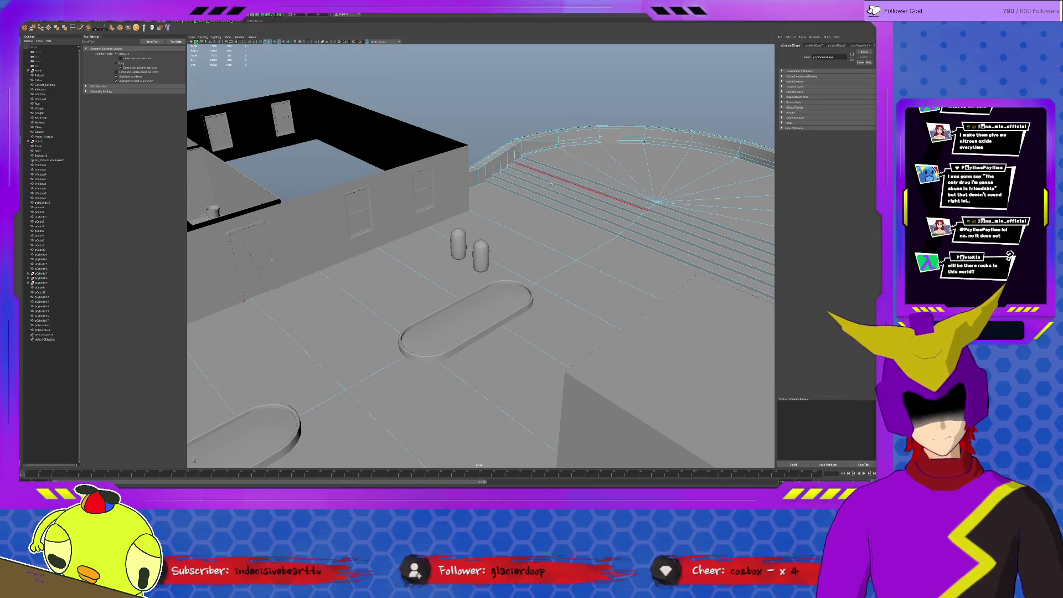
alt+drag(548, 184, 603, 181)
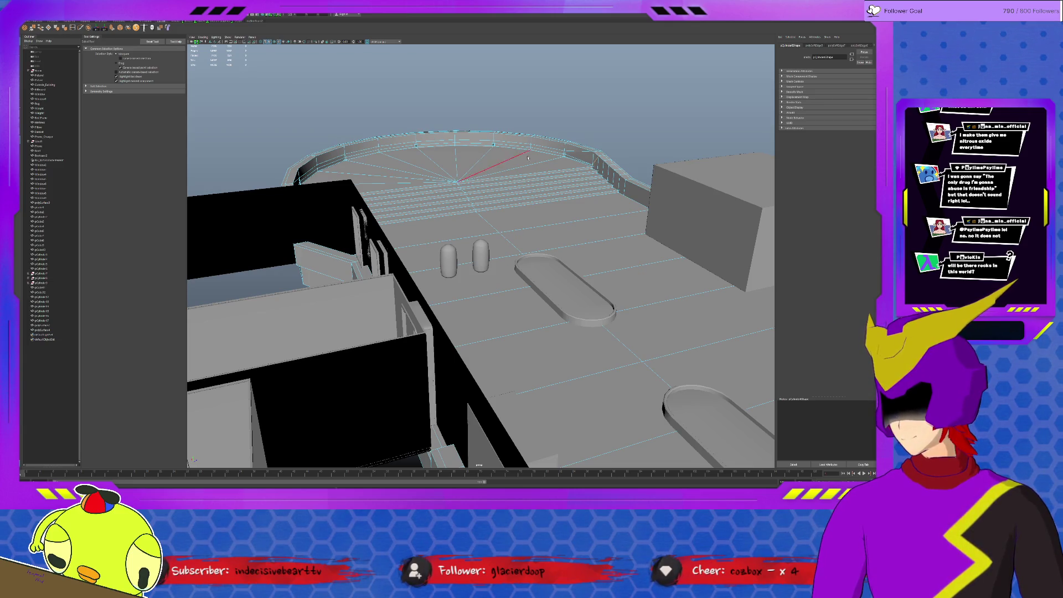
click(638, 190)
alt+drag(637, 189, 577, 185)
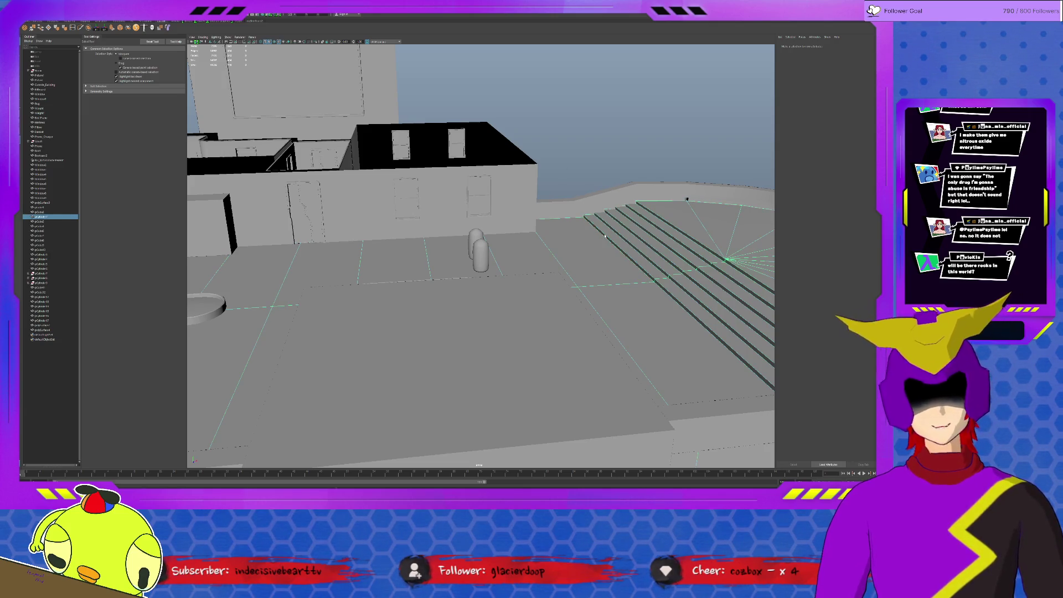
click(581, 140)
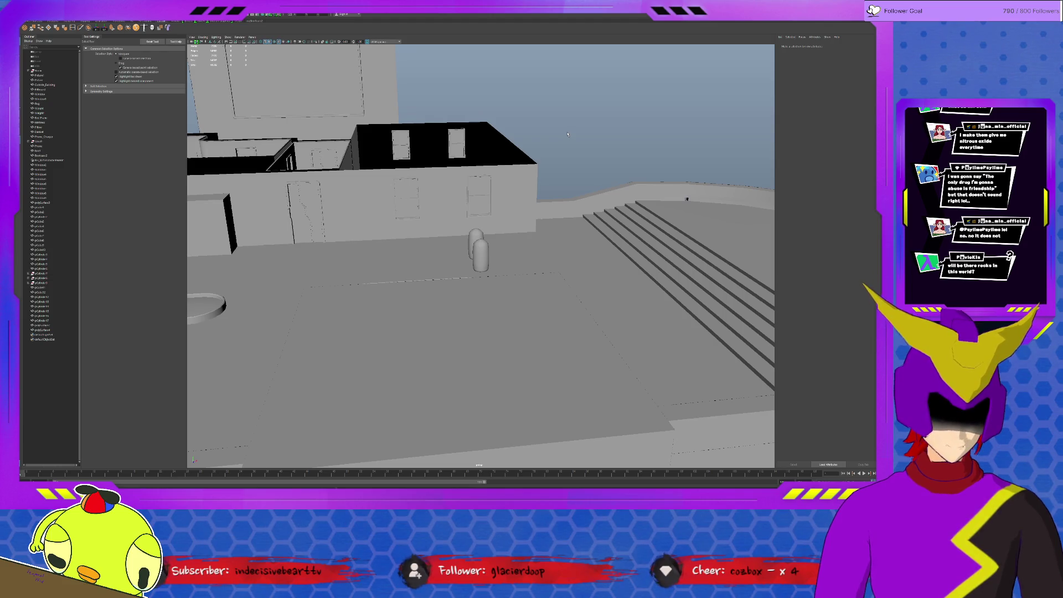
alt+drag(547, 143, 466, 337)
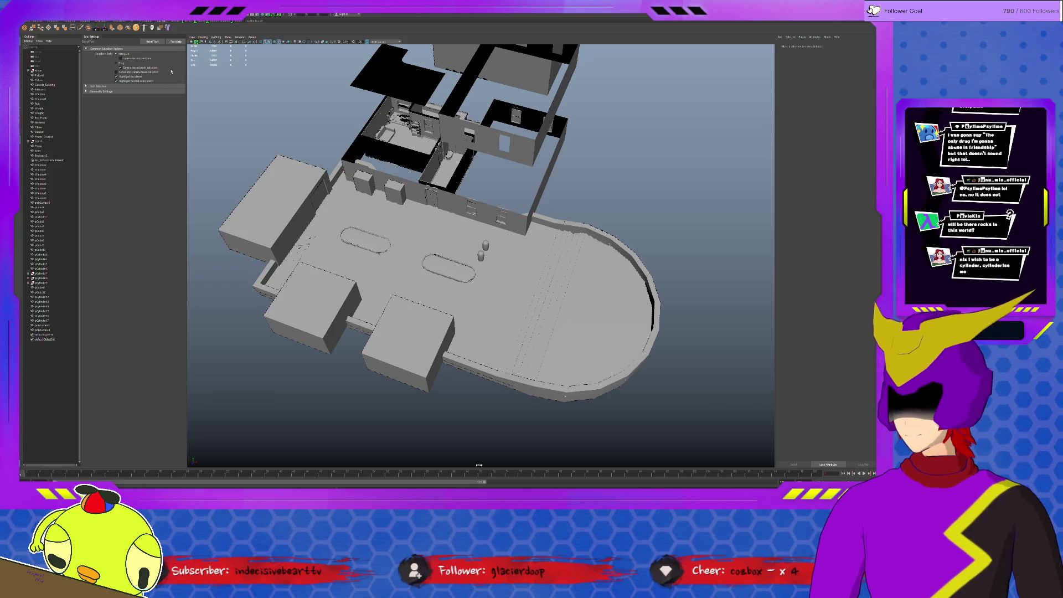
Step: Create a polygon cylinder, make it taller, and place it beside the two capsule props
click(64, 21)
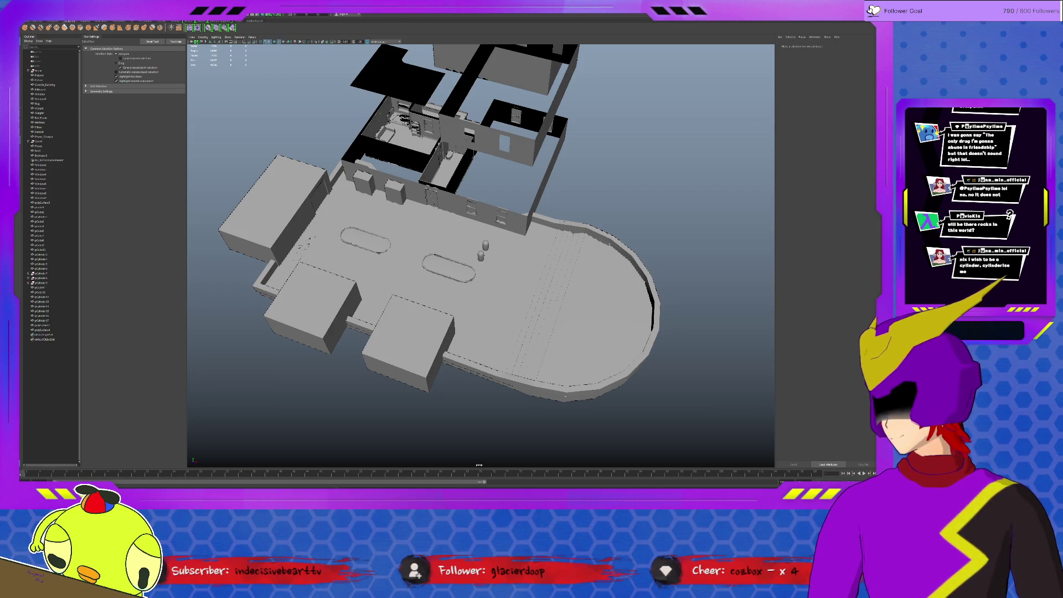
click(40, 27)
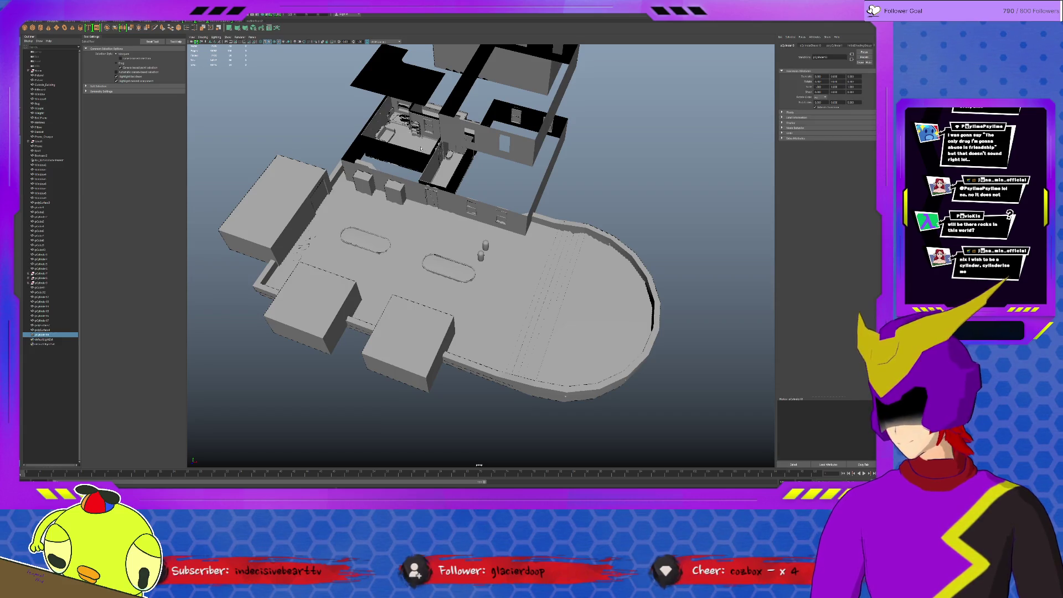
key(w)
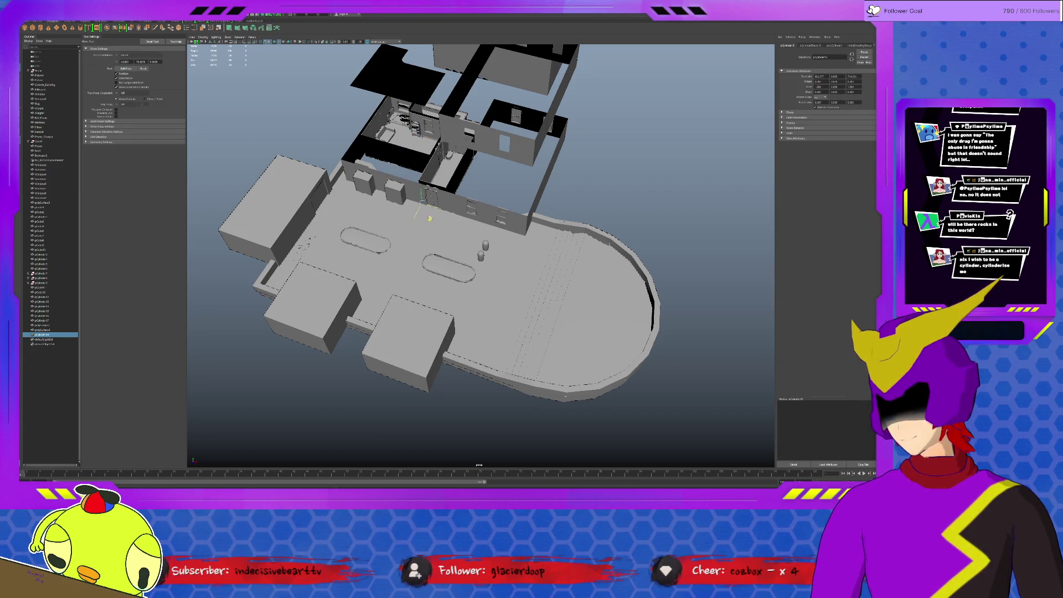
key(r)
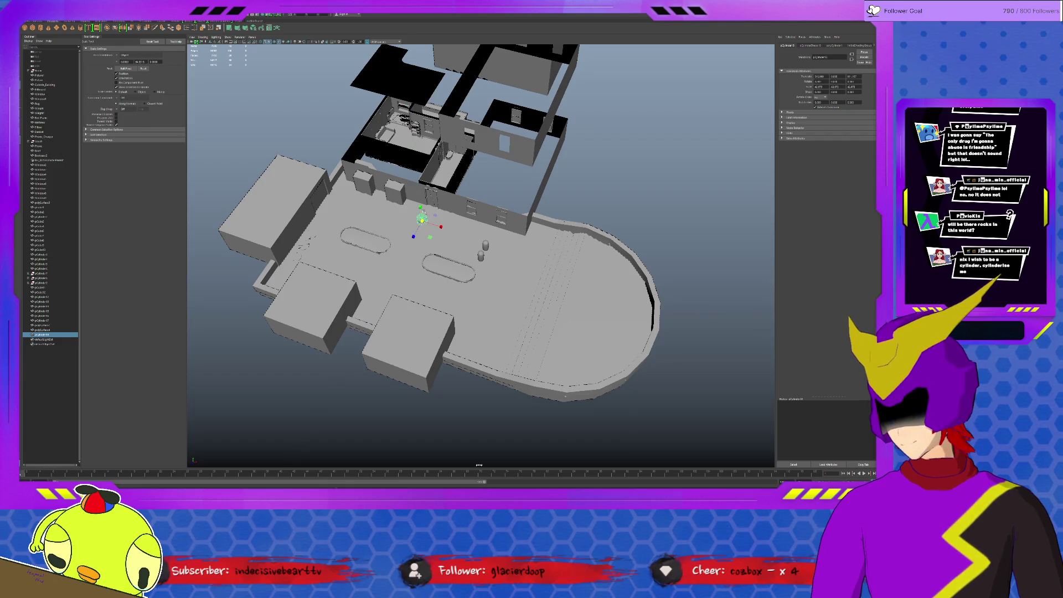
key(f)
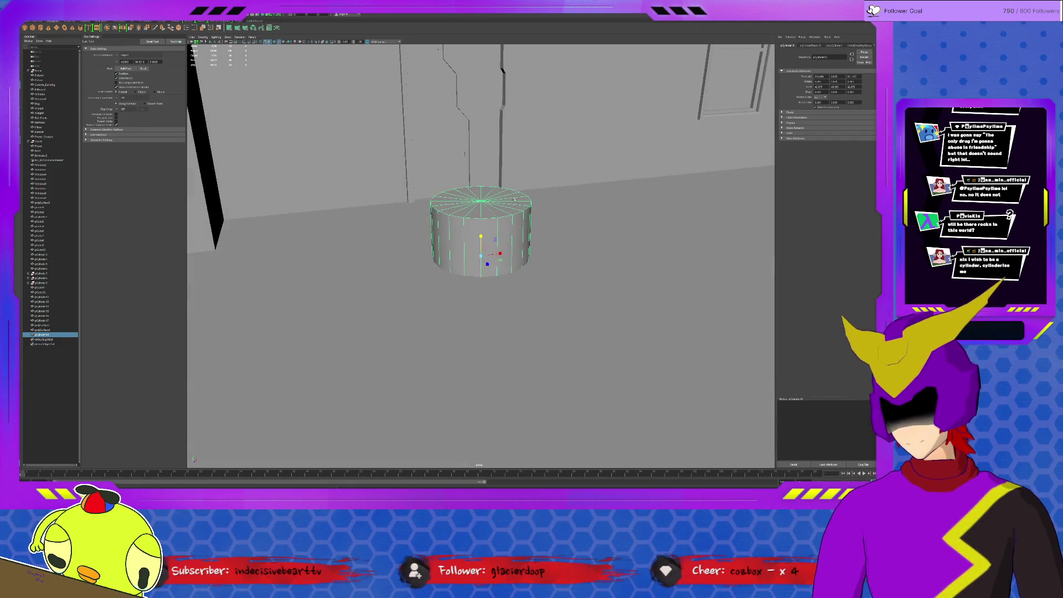
key(w)
mouse_move(512, 198)
mouse_down()
mouse_move(489, 178)
mouse_move(508, 198)
mouse_up()
scroll(490, 178, down, 5)
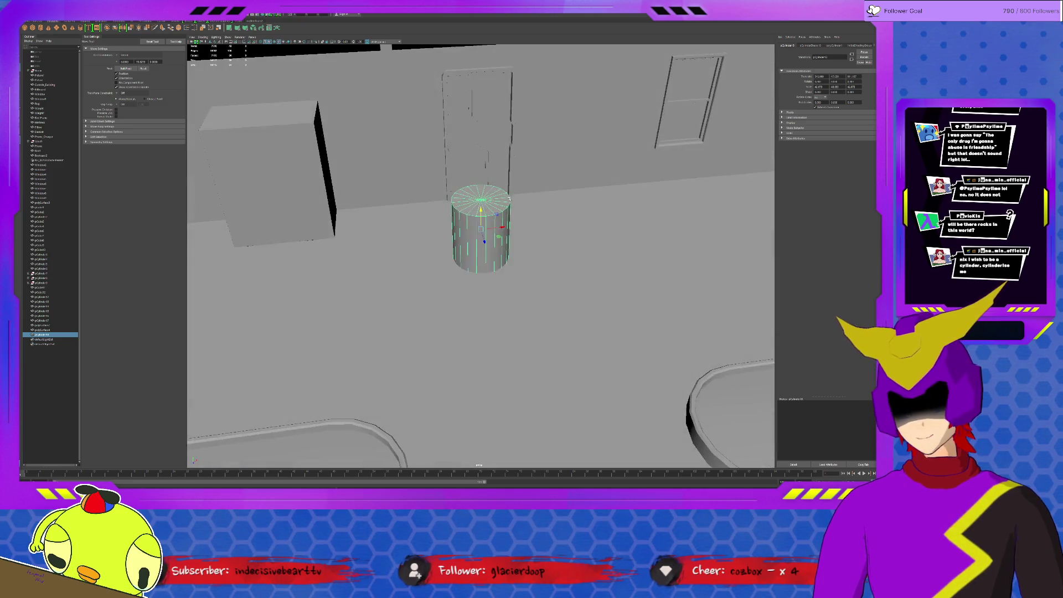
scroll(509, 198, down, 5)
mouse_move(504, 245)
mouse_down()
mouse_move(714, 244)
mouse_move(706, 234)
mouse_up()
Step: Make the cylinder narrower and raise its top face higher
key(f)
key(r)
ctrl+drag(480, 234, 454, 234)
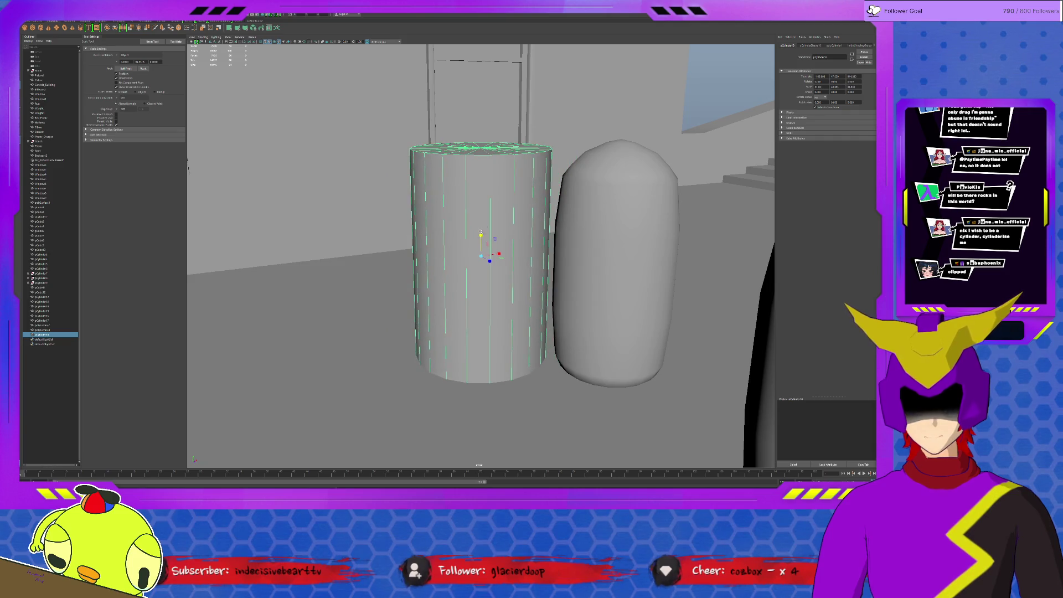
right_drag(490, 217, 490, 244)
click(480, 148)
key(w)
drag(481, 125, 482, 50)
key(F8)
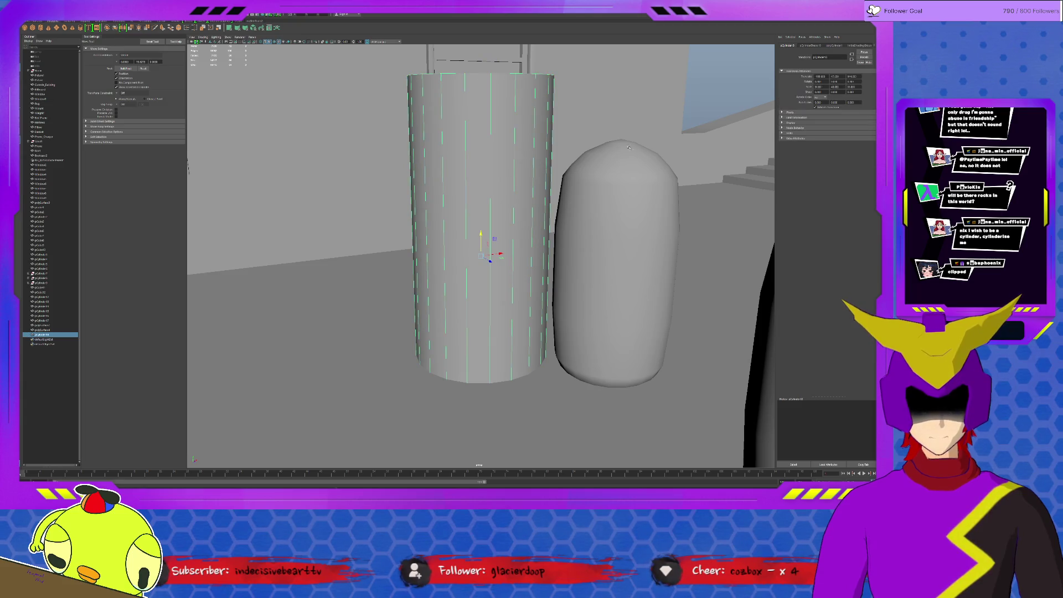
click(714, 106)
scroll(714, 106, down, 8)
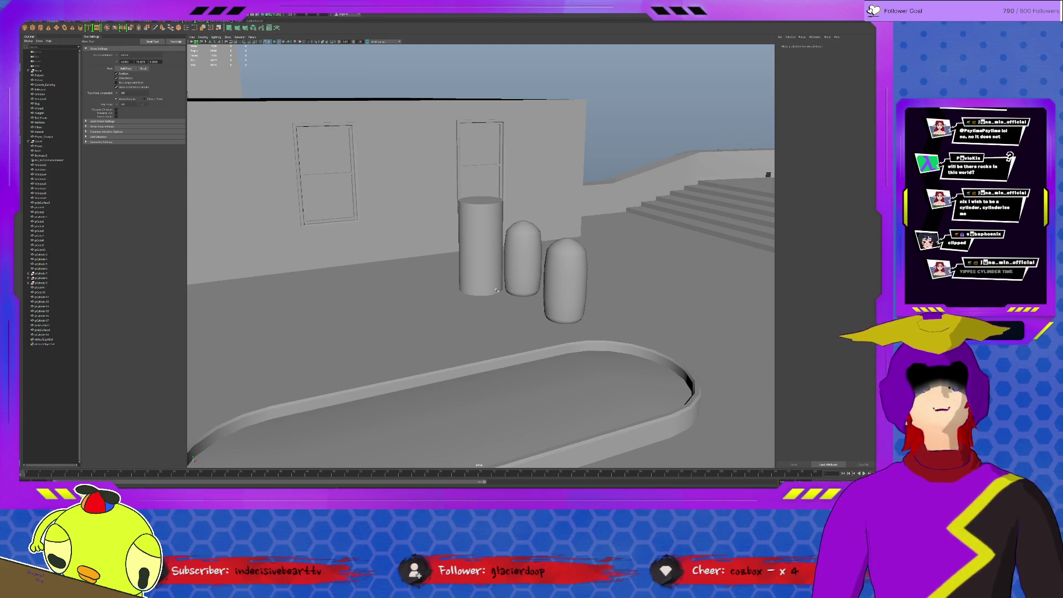
scroll(510, 269, down, 5)
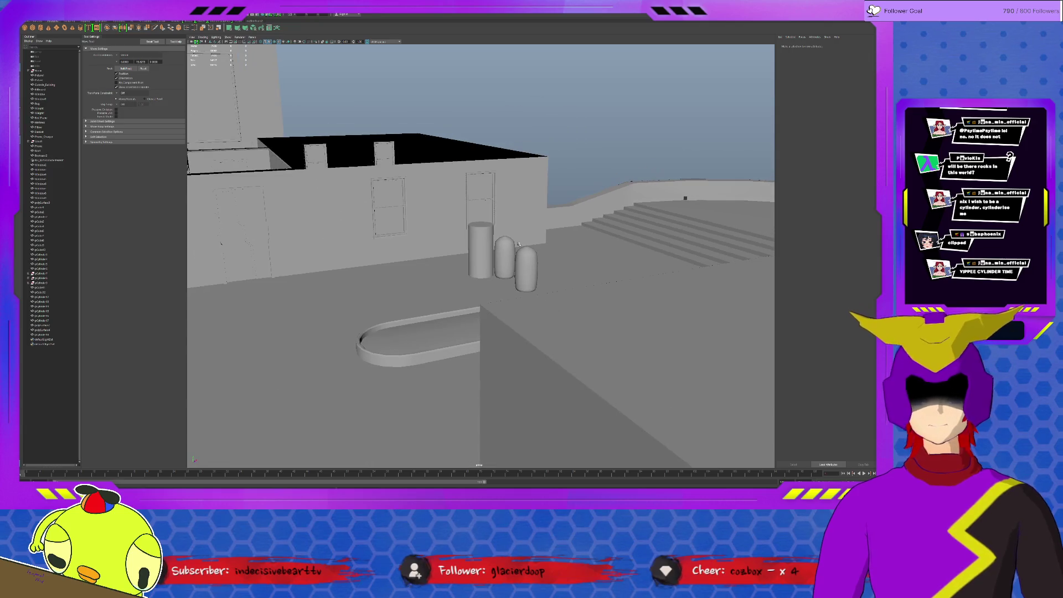
mouse_move(506, 249)
alt+mouse_down()
mouse_move(497, 274)
mouse_move(587, 239)
mouse_move(532, 217)
alt+mouse_up()
Step: Duplicate the door frame and panel and slide the copy along the wall
click(533, 217)
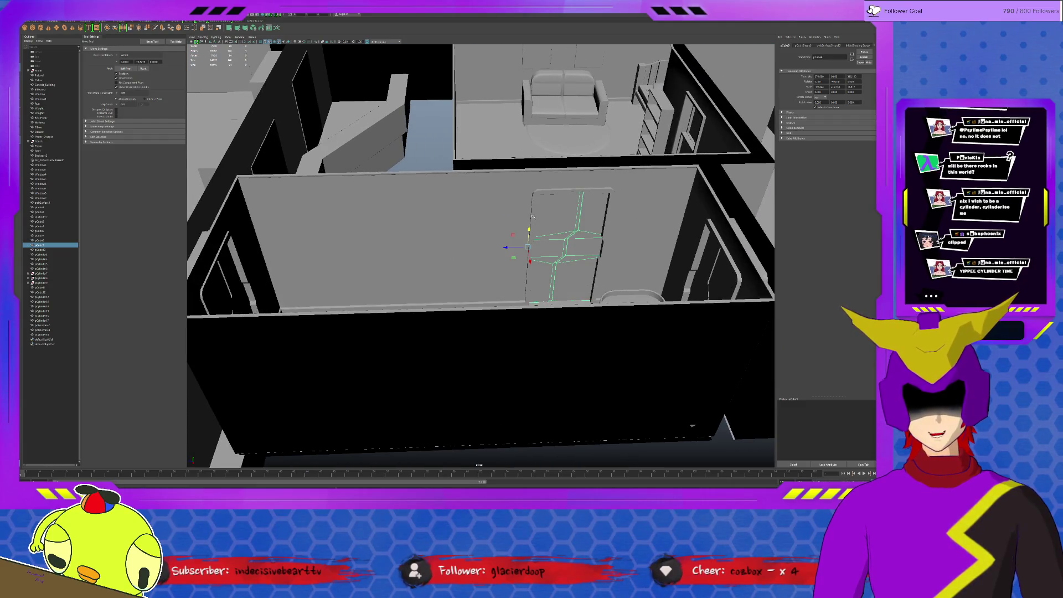
click(545, 192)
click(546, 192)
click(547, 191)
shift+click(563, 241)
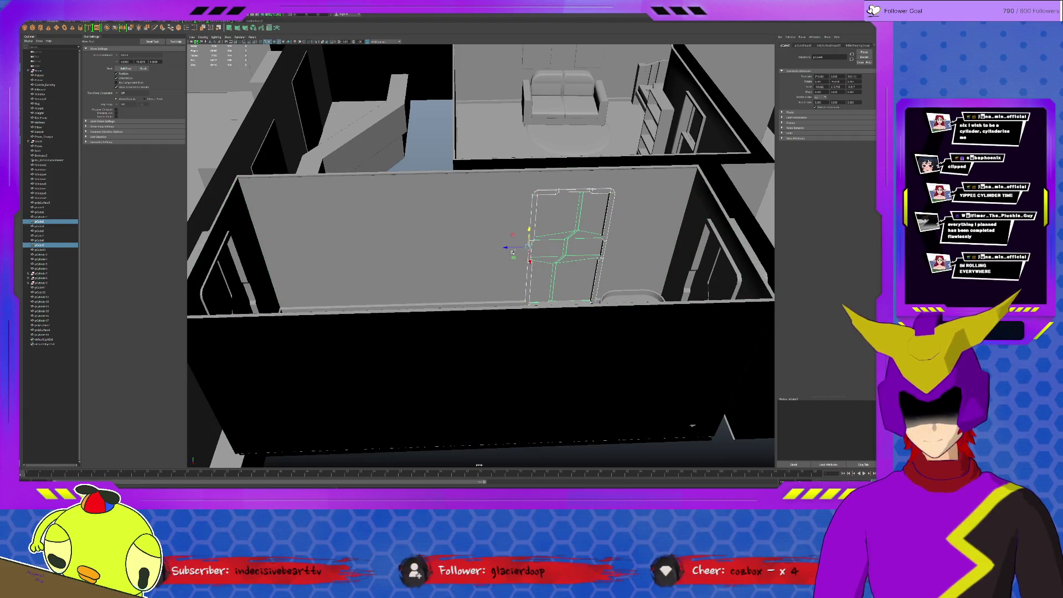
key(ctrl+d)
drag(507, 247, 335, 252)
Step: Select the bathroom wall from overhead and face it straight on for edge-loop insertion
mouse_move(406, 252)
alt+mouse_down()
mouse_move(551, 258)
mouse_move(483, 342)
alt+mouse_up()
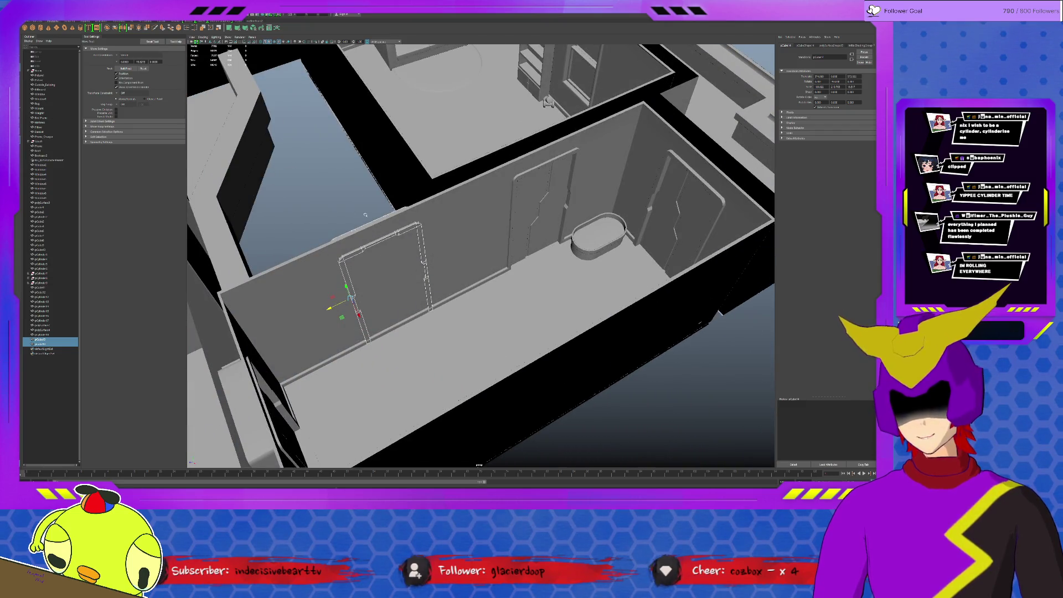
scroll(483, 342, up, 5)
click(527, 297)
alt+drag(527, 296, 497, 282)
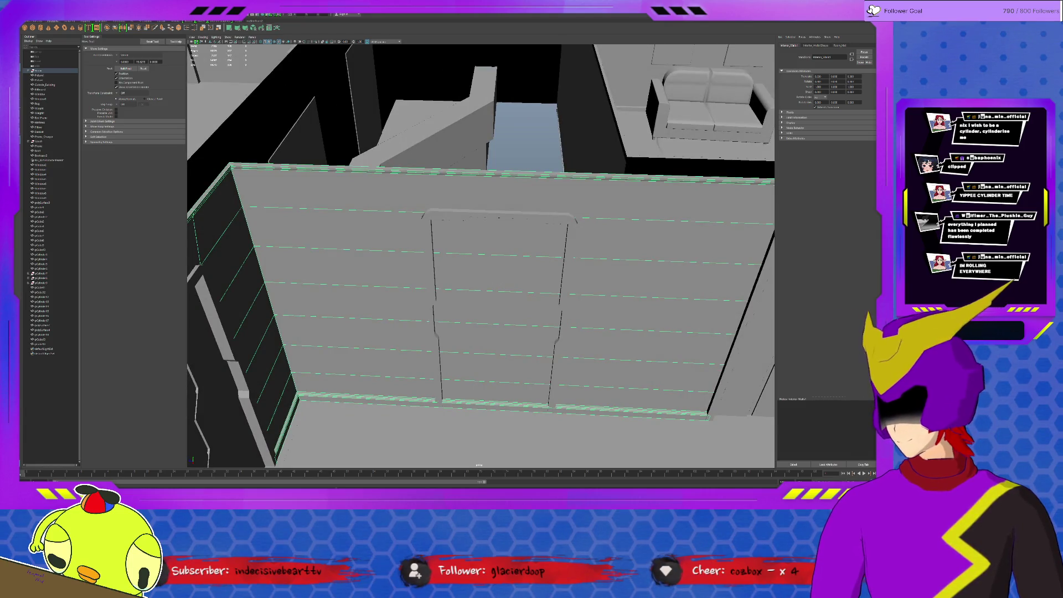
click(124, 22)
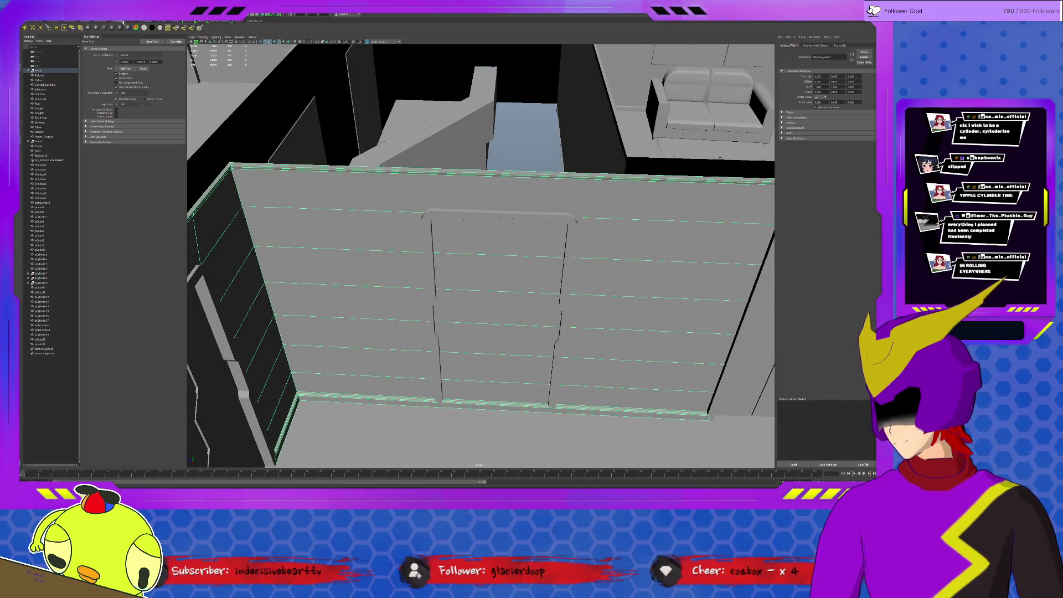
click(166, 22)
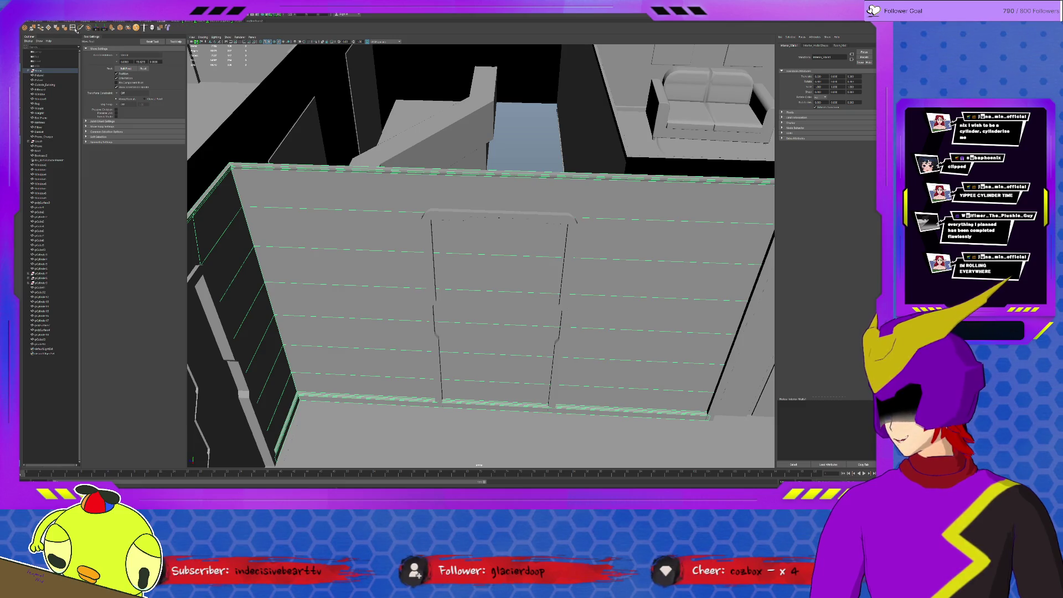
click(72, 28)
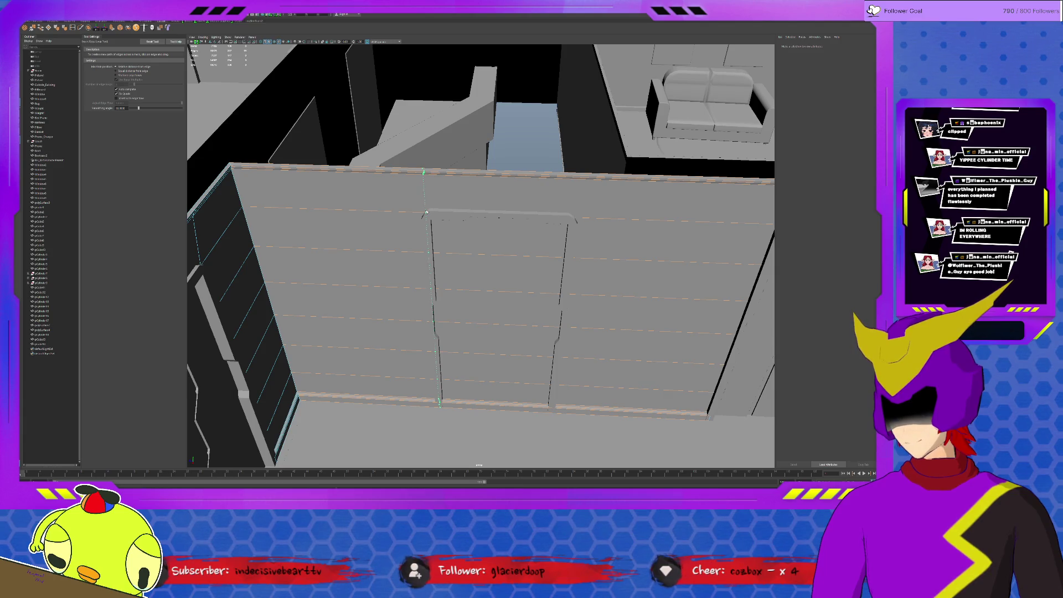
Step: Insert an edge loop on the wall along the door's edge
click(427, 212)
alt+drag(575, 220, 582, 200)
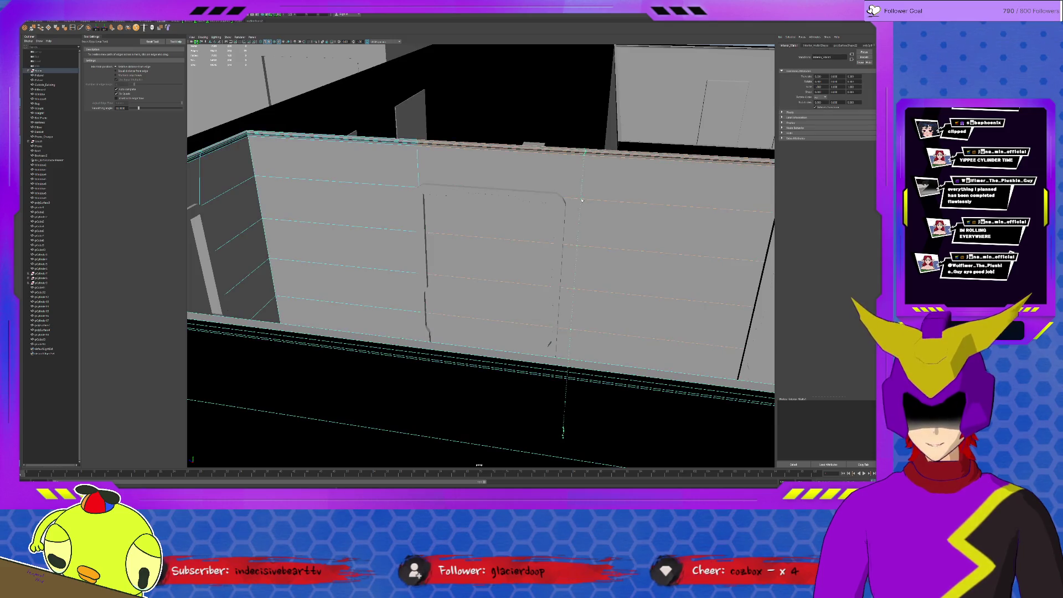
mouse_move(582, 200)
alt+mouse_down()
mouse_move(588, 215)
mouse_move(499, 276)
alt+mouse_up()
Step: Select the wall panel faces behind the door and delete them to open a doorway
key(q)
click(499, 268)
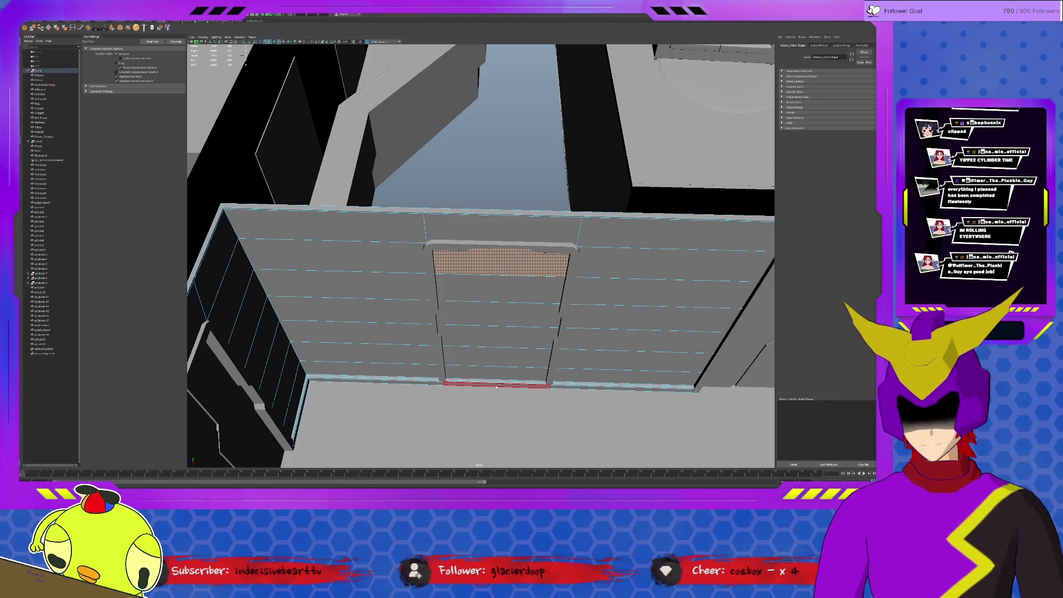
mouse_move(637, 299)
alt+mouse_down()
mouse_move(566, 208)
mouse_move(404, 199)
alt+mouse_up()
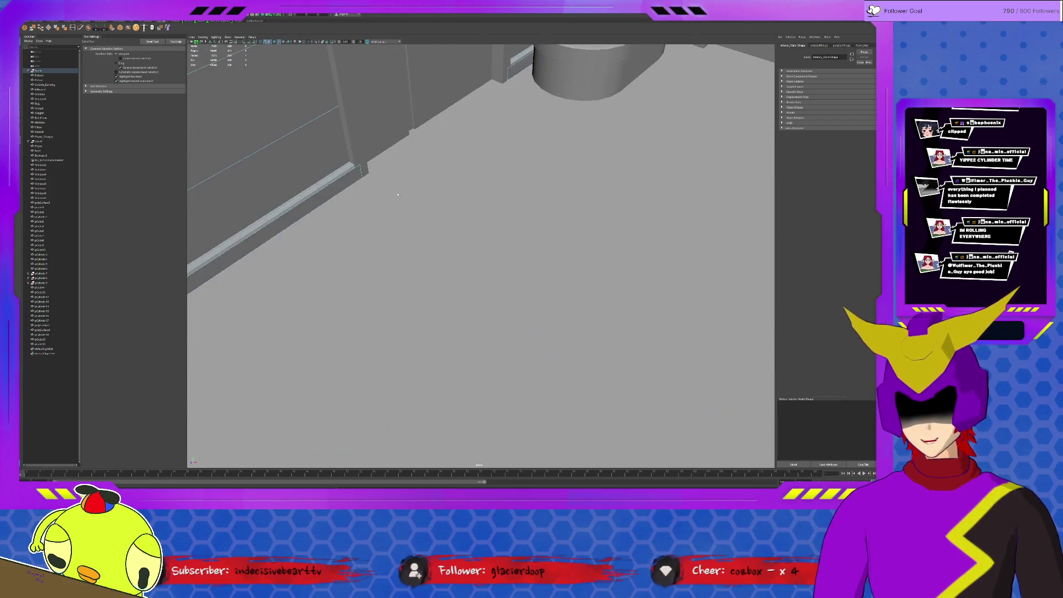
scroll(429, 166, down, 8)
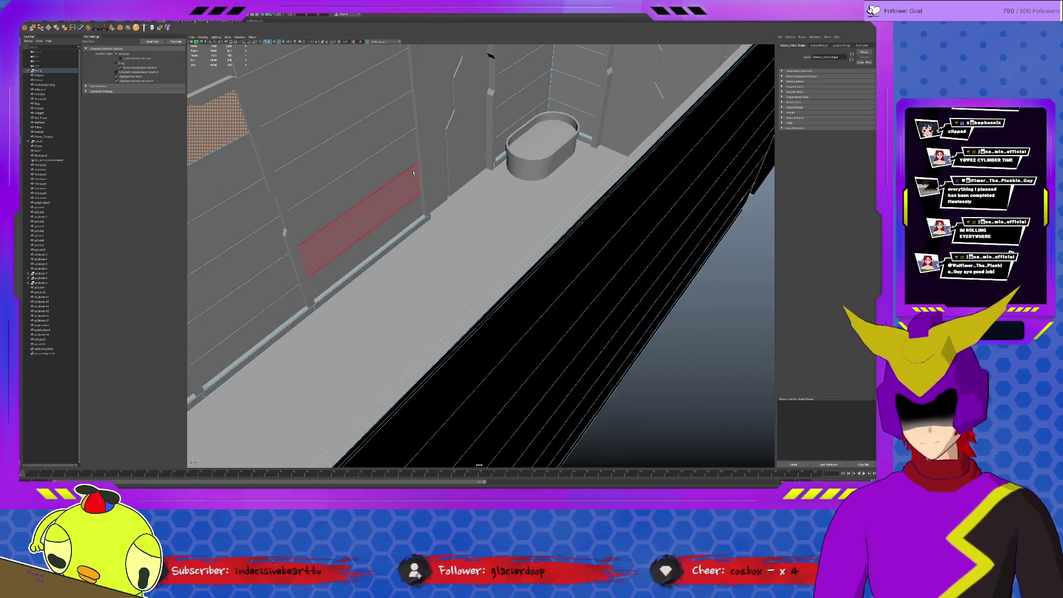
mouse_move(384, 189)
alt+mouse_down()
mouse_move(510, 192)
mouse_move(465, 271)
alt+mouse_up()
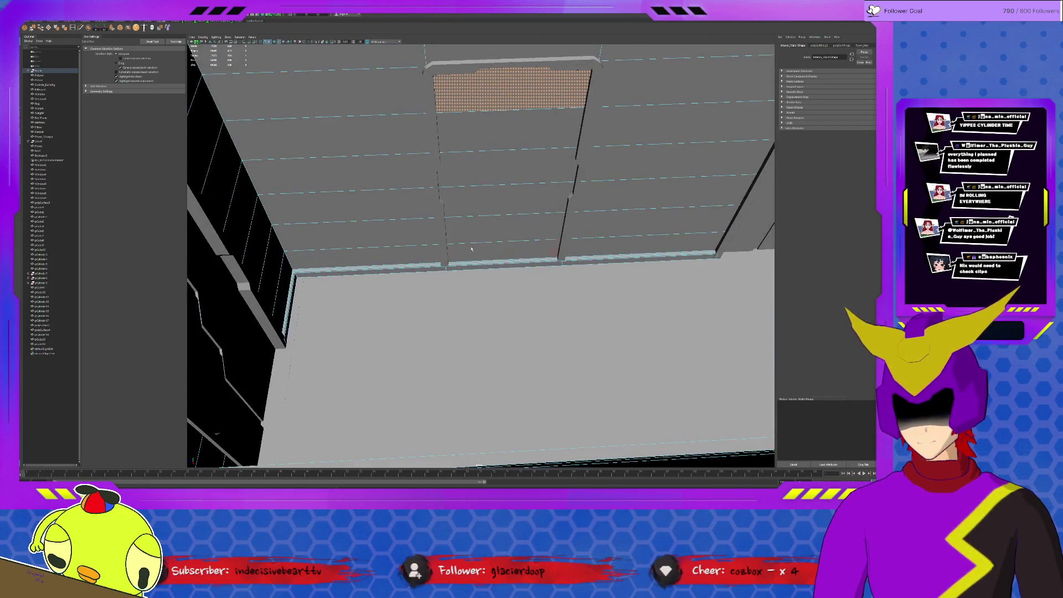
click(465, 271)
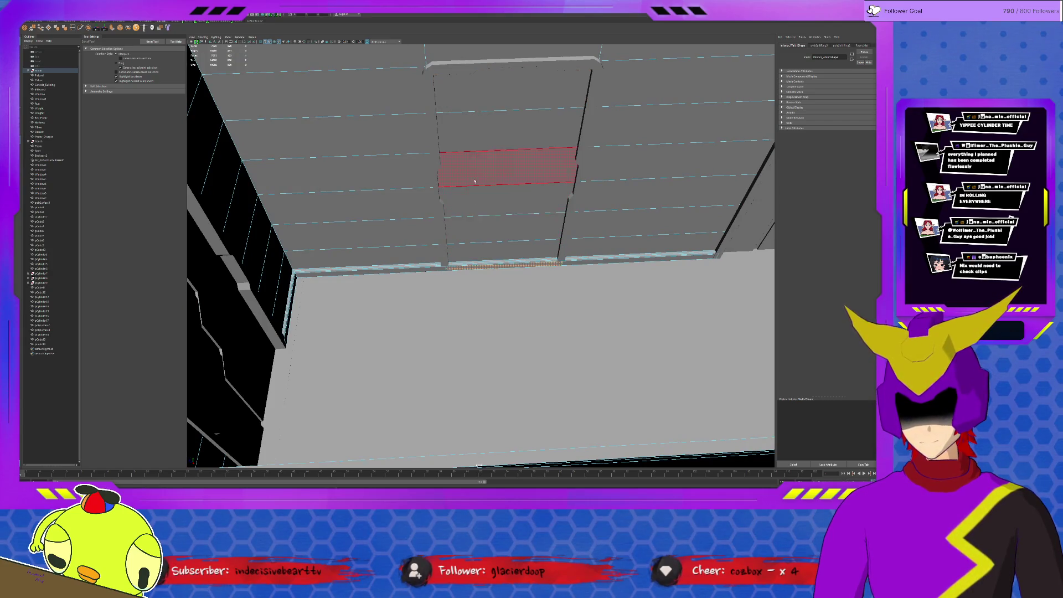
shift+click(500, 92)
shift+double_click(499, 92)
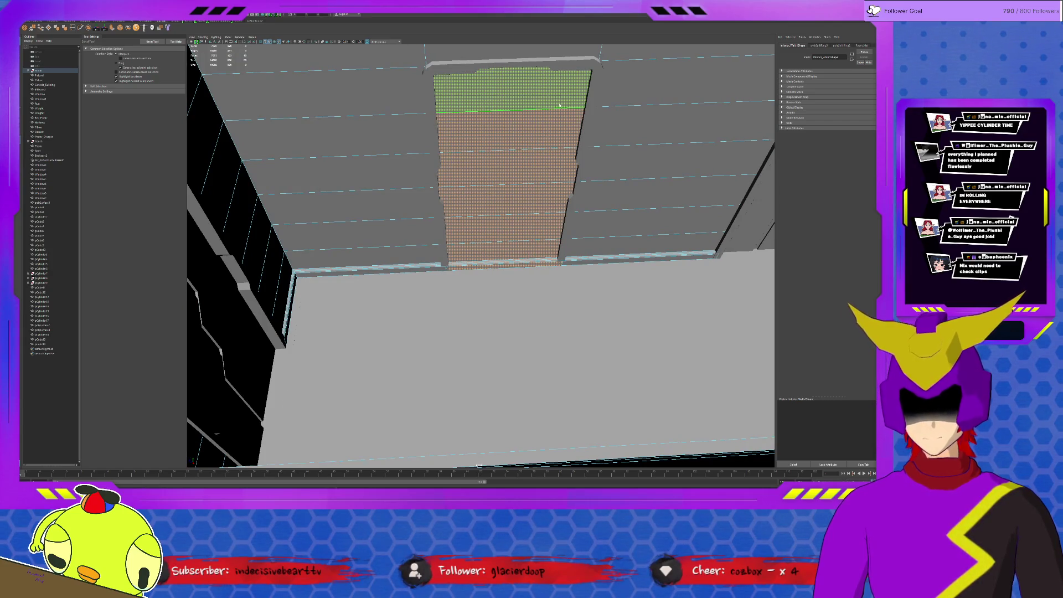
key(Delete)
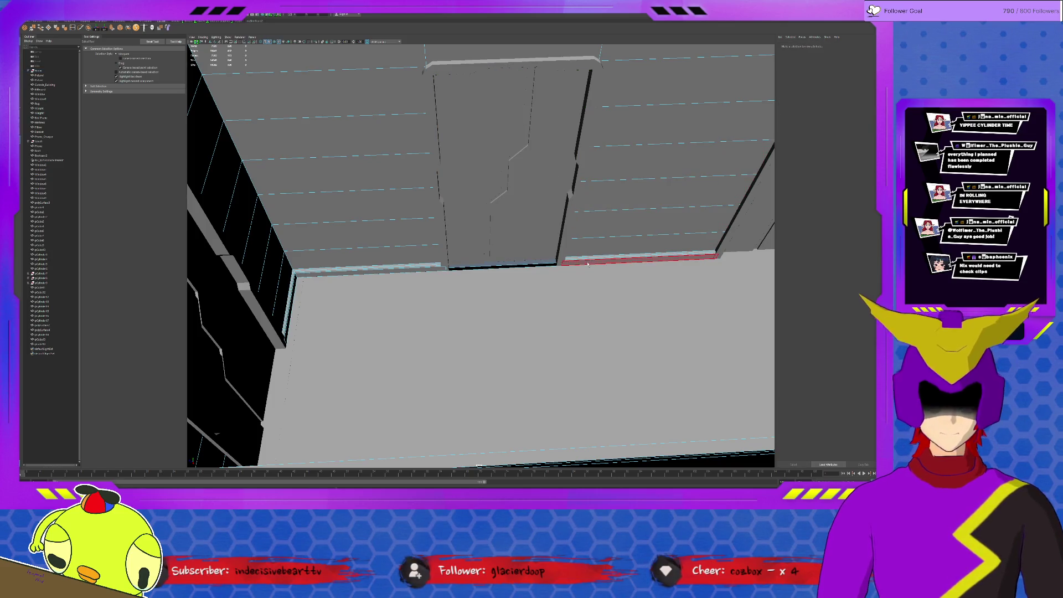
mouse_move(523, 275)
alt+mouse_down()
mouse_move(466, 283)
mouse_move(505, 272)
mouse_move(499, 266)
alt+mouse_up()
click(73, 27)
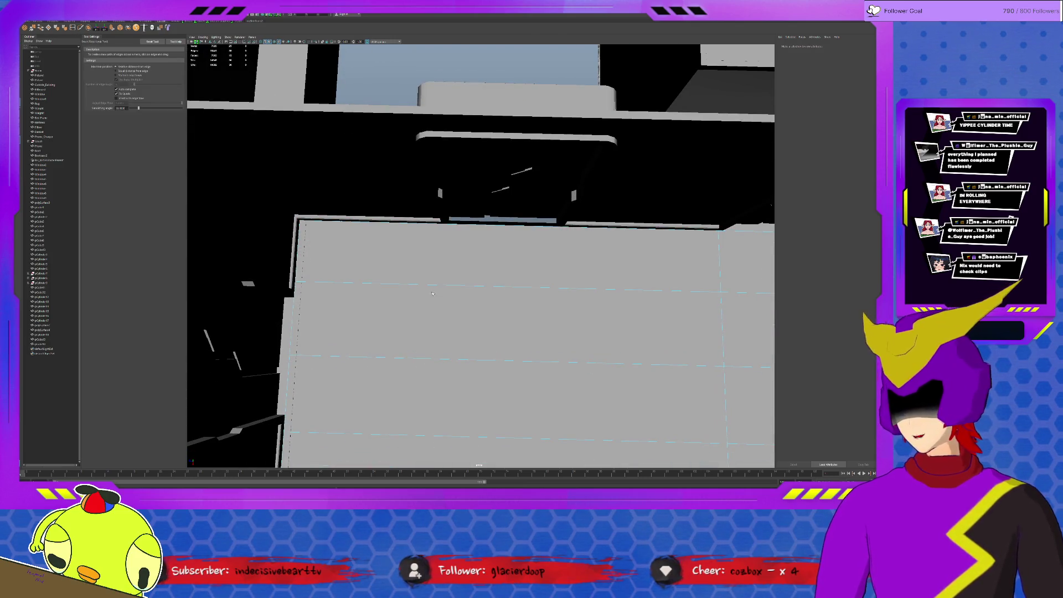
Step: Insert two vertical edge loops across the next wall
click(443, 286)
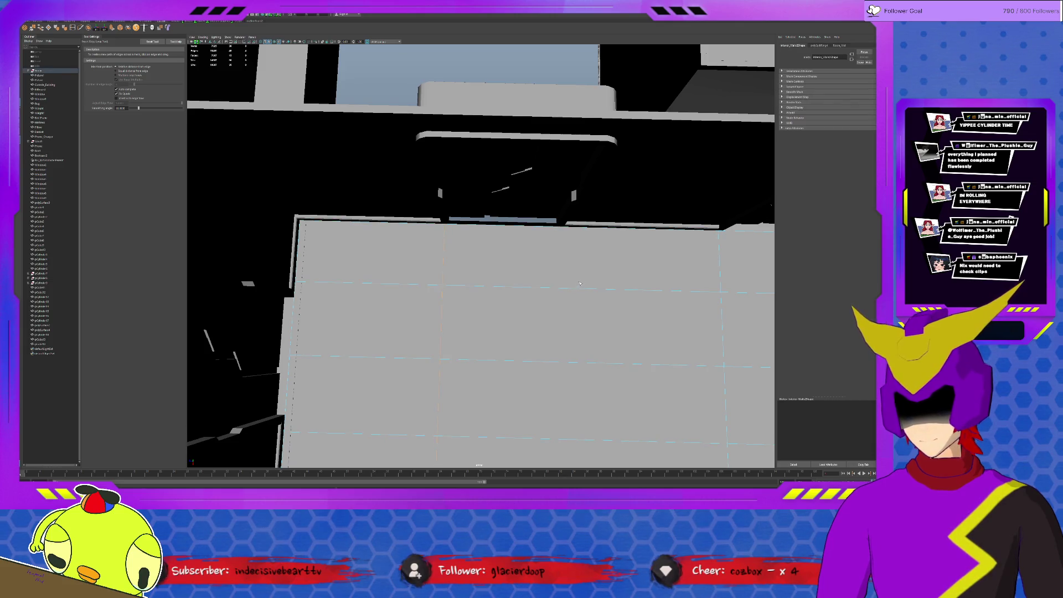
click(562, 289)
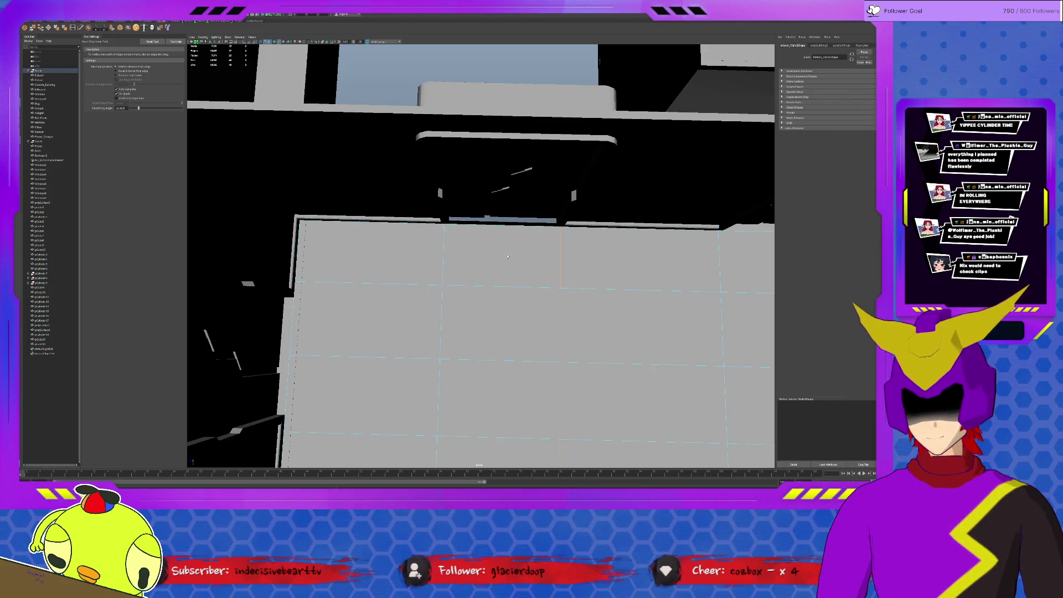
key(q)
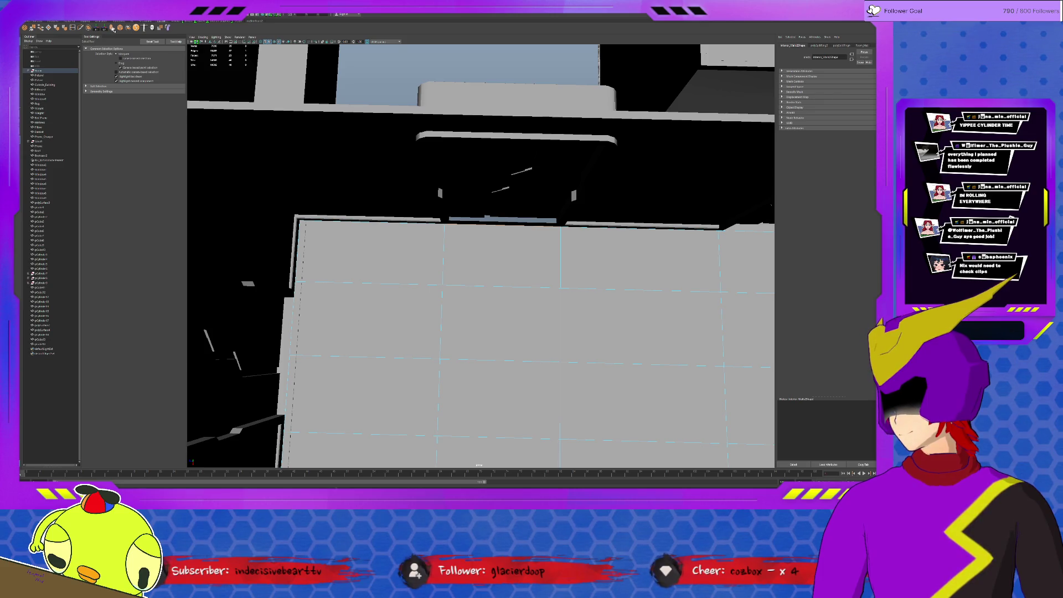
Step: Extrude the wall's bottom edge with Ctrl+E into a strip along the floor corner, then deselect
key(ctrl+e)
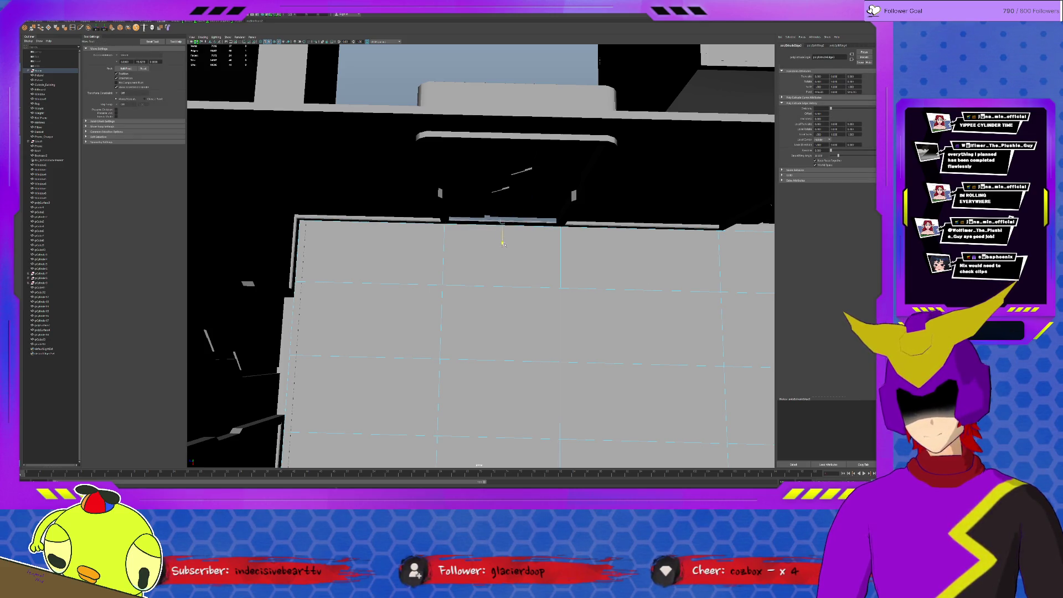
alt+drag(503, 244, 444, 203)
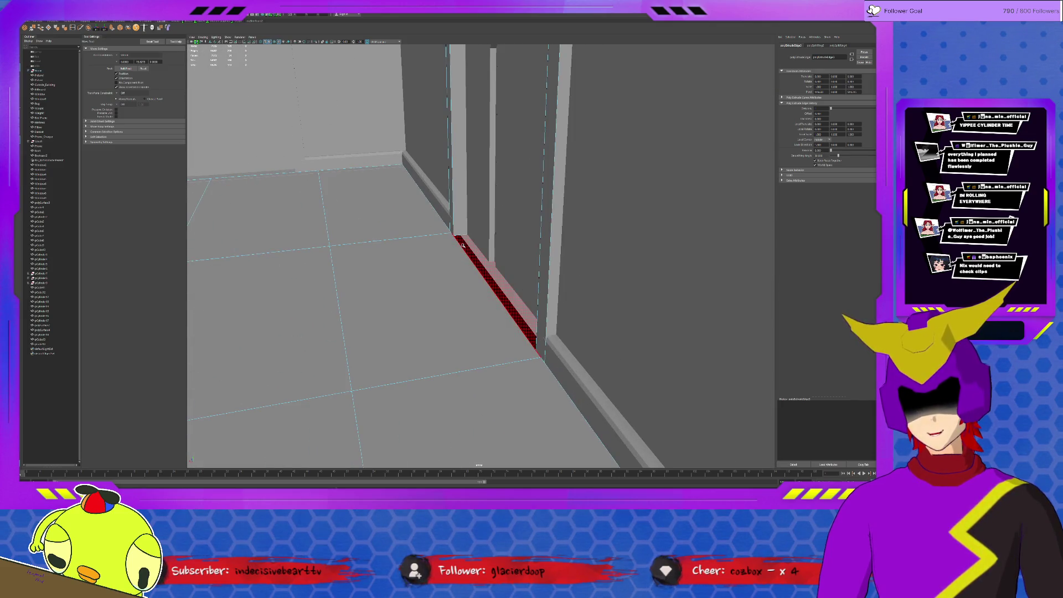
key(F8)
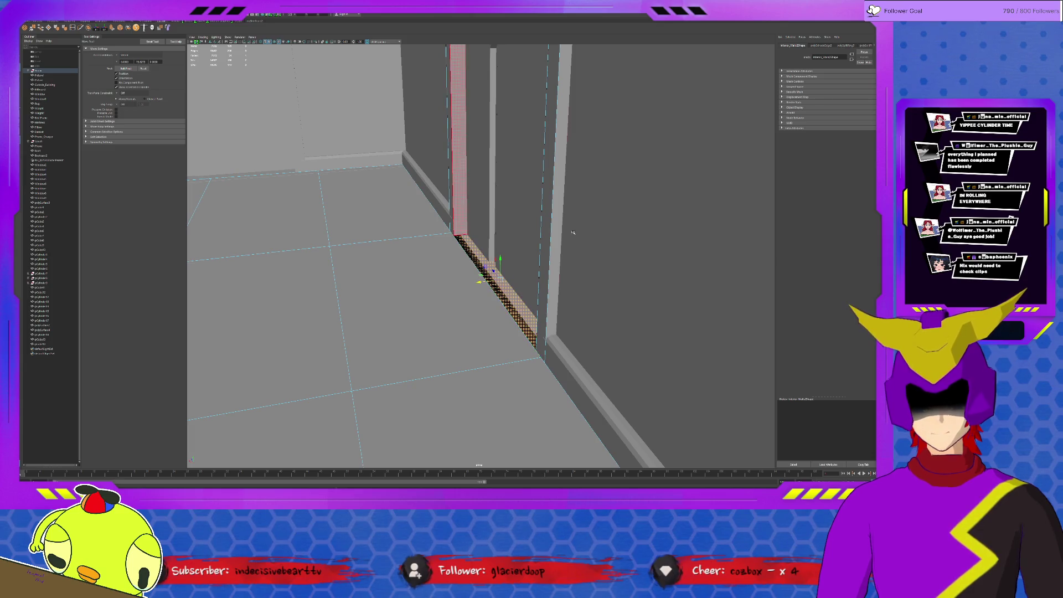
click(580, 287)
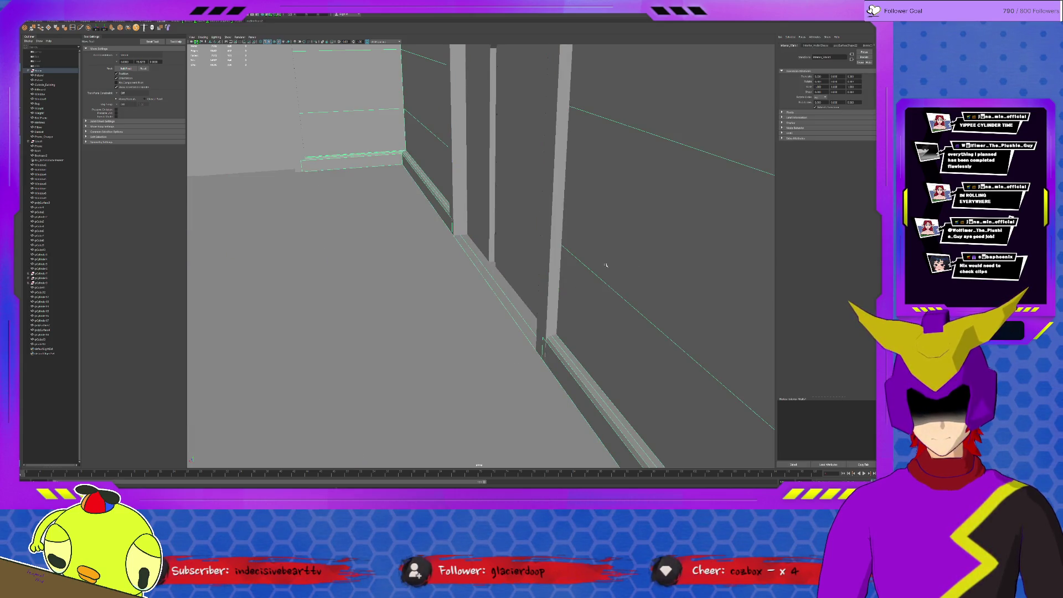
key(F8)
key(F8)
key(F11)
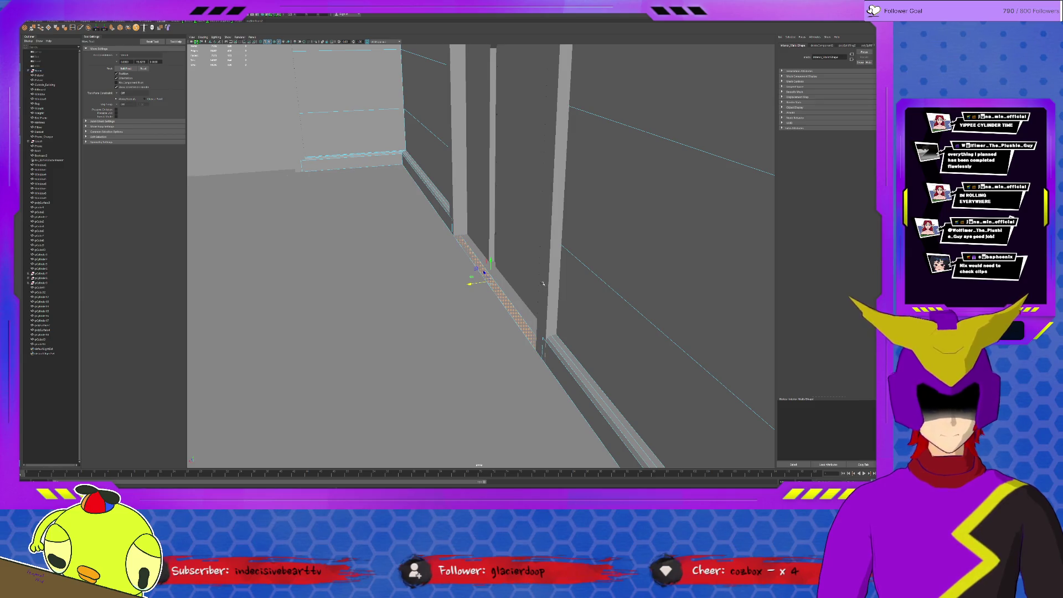
click(639, 245)
key(F8)
mouse_move(638, 245)
alt+mouse_down()
mouse_move(562, 237)
mouse_move(563, 316)
mouse_move(533, 212)
mouse_move(483, 185)
mouse_move(498, 299)
mouse_move(492, 273)
mouse_move(432, 260)
alt+mouse_up()
click(532, 212)
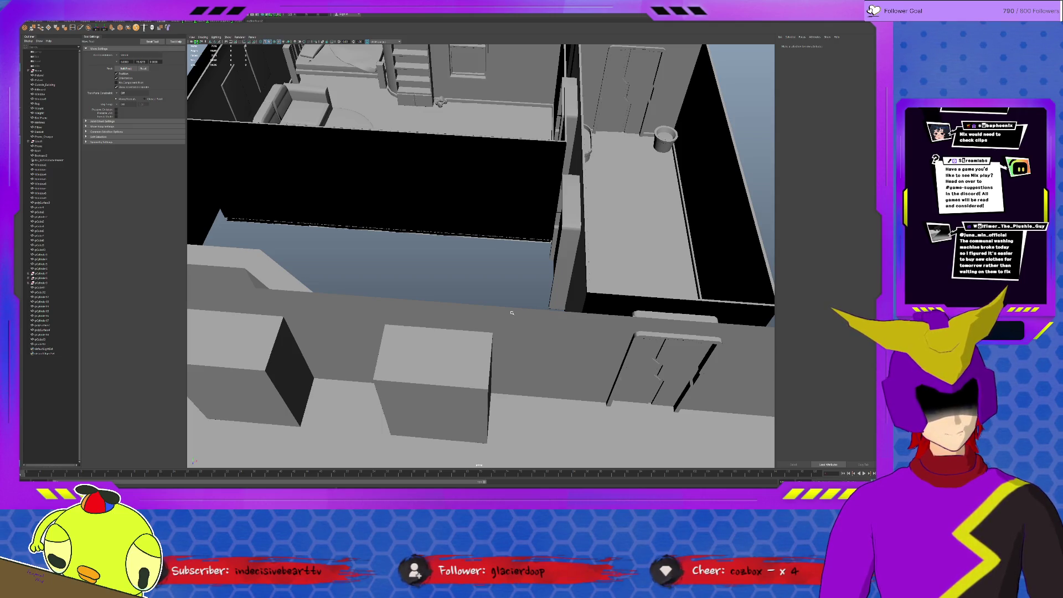
scroll(536, 317, down, 10)
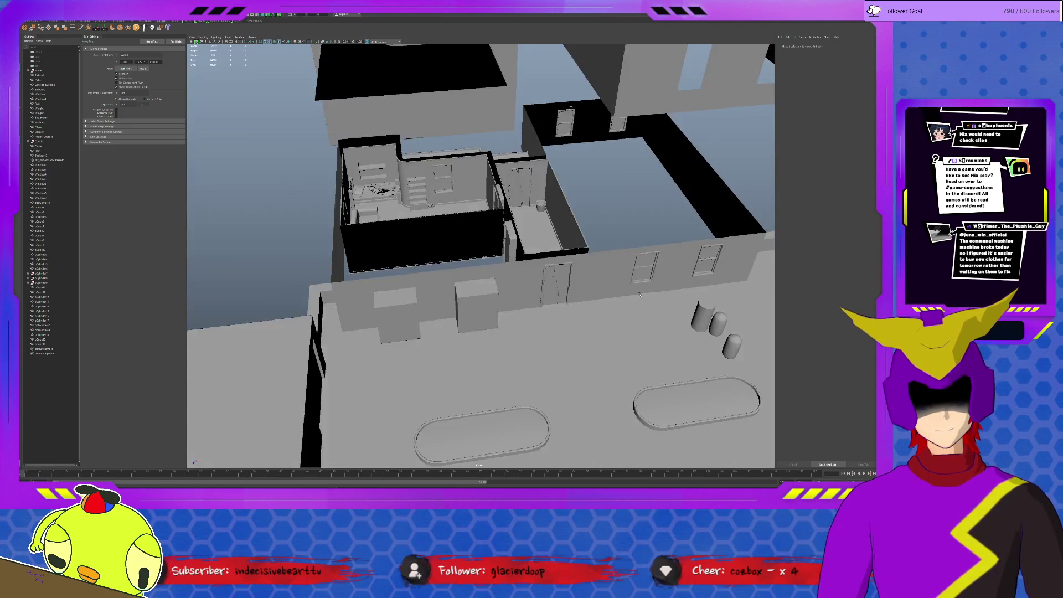
Step: Frame the small cylinder and rotate it onto its side beside the capsules, then deselect
click(547, 294)
key(f)
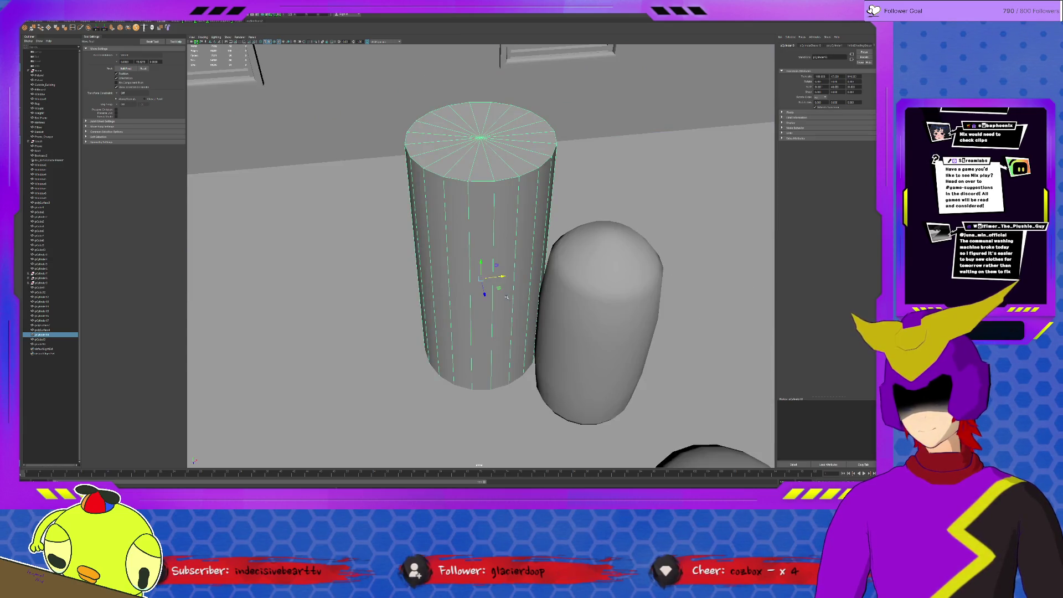
key(e)
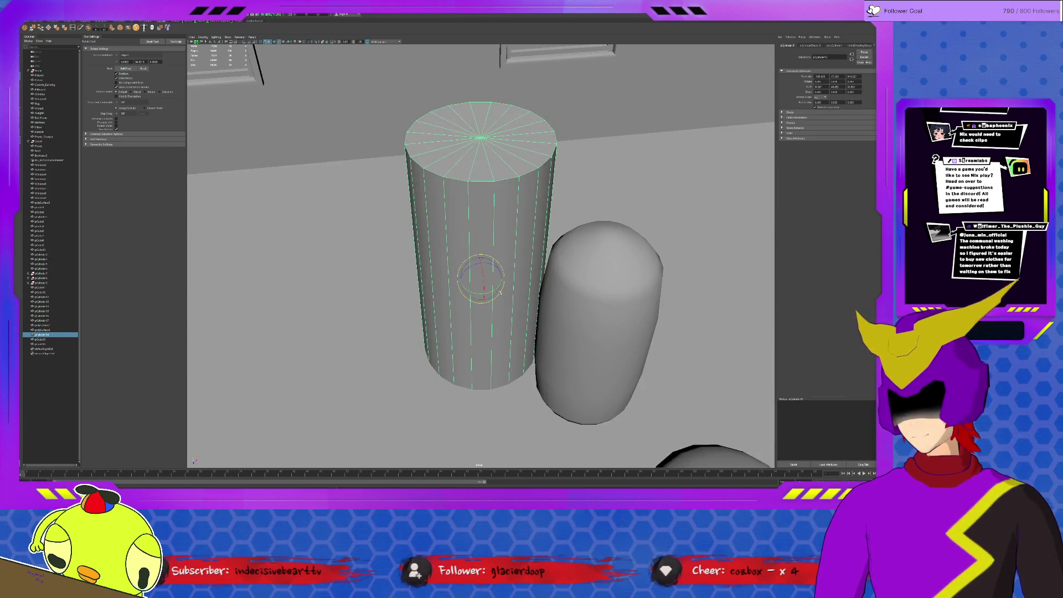
mouse_move(501, 293)
mouse_down()
mouse_move(485, 308)
mouse_move(479, 259)
mouse_move(486, 290)
mouse_move(327, 313)
mouse_move(112, 318)
mouse_move(446, 318)
mouse_up()
scroll(485, 307, down, 5)
key(w)
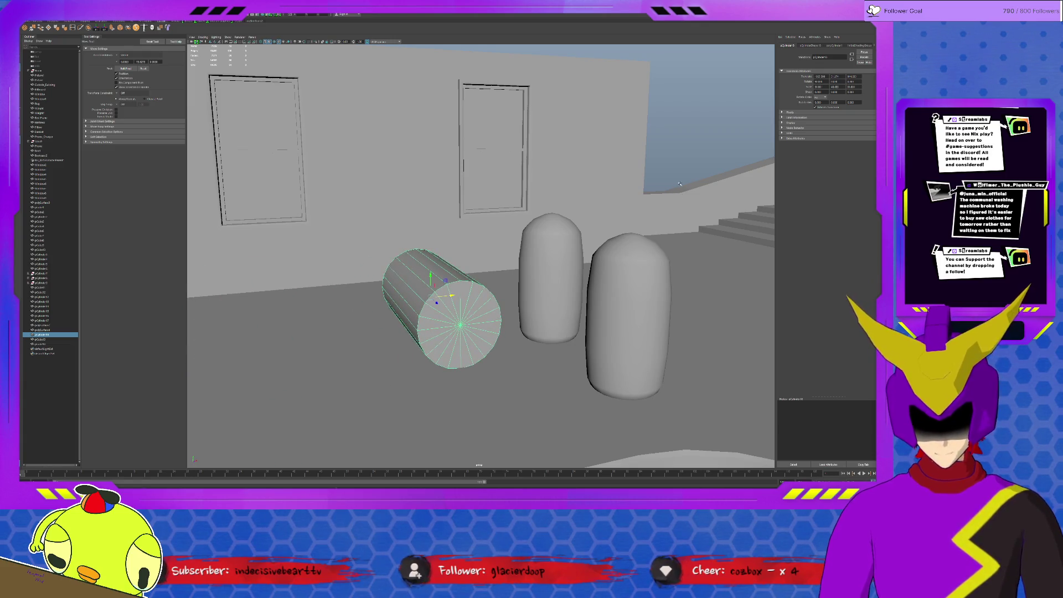
click(679, 183)
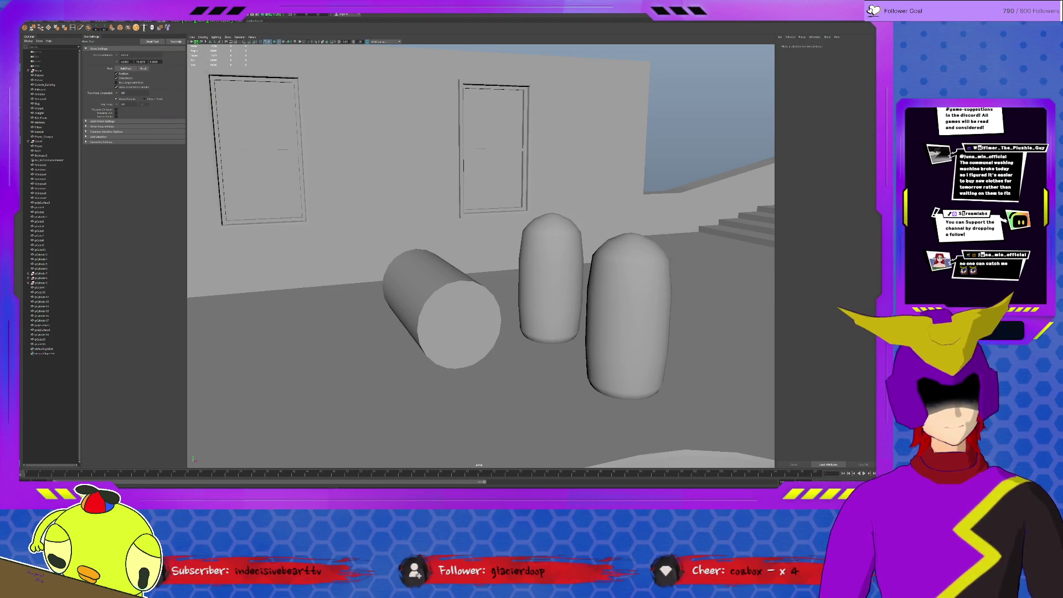
click(637, 72)
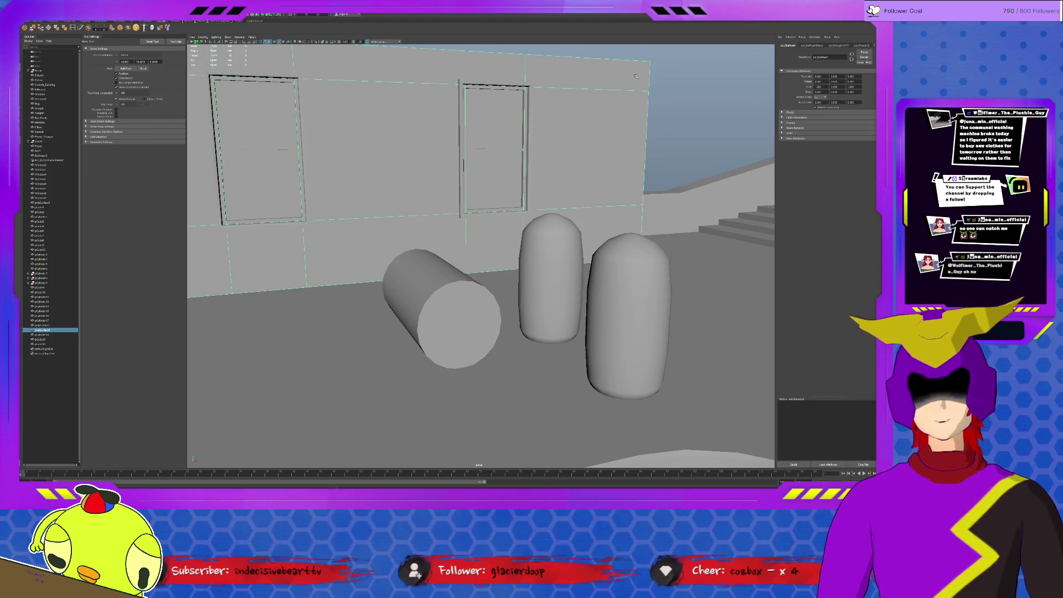
alt+drag(611, 117, 595, 122)
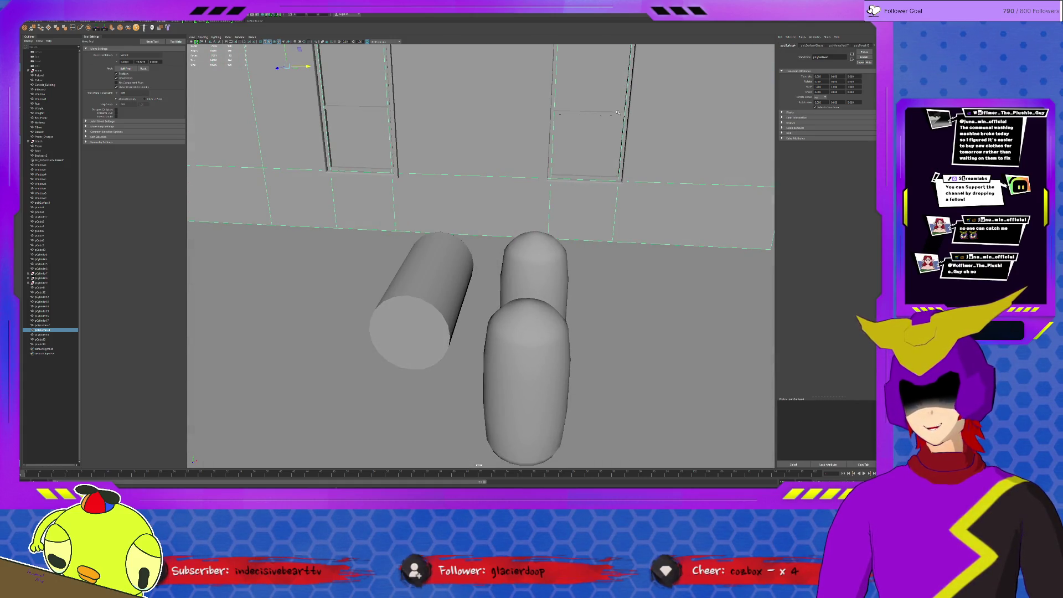
key(f)
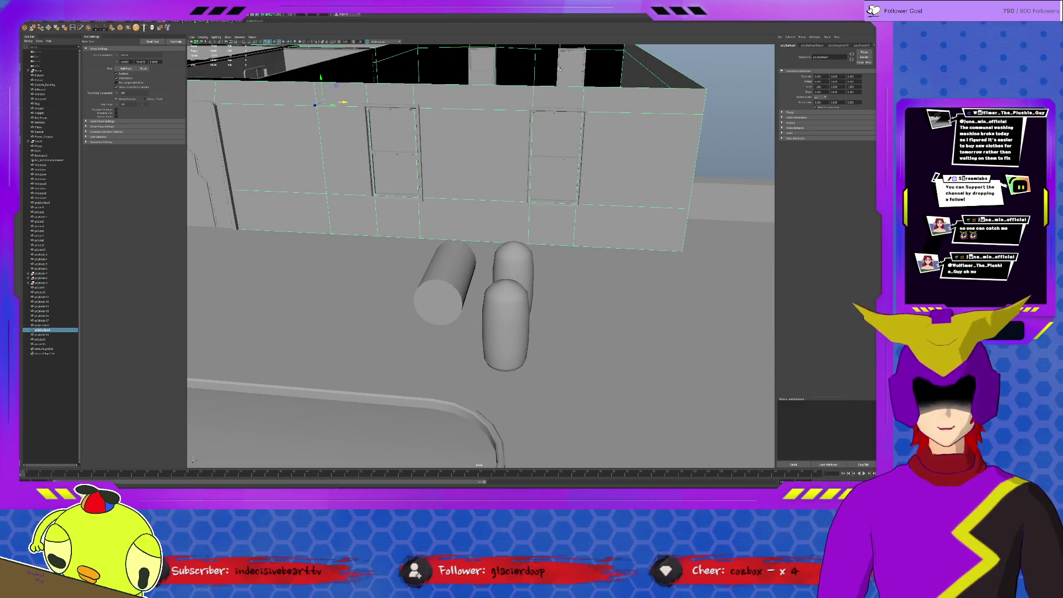
alt+drag(559, 70, 565, 62)
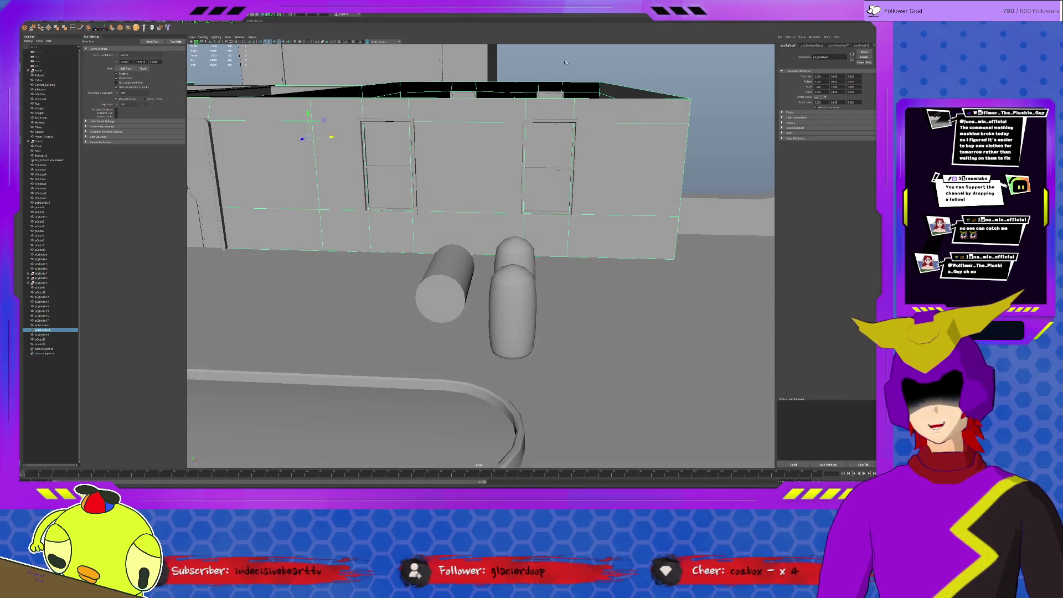
alt+drag(566, 62, 510, 115)
key(f)
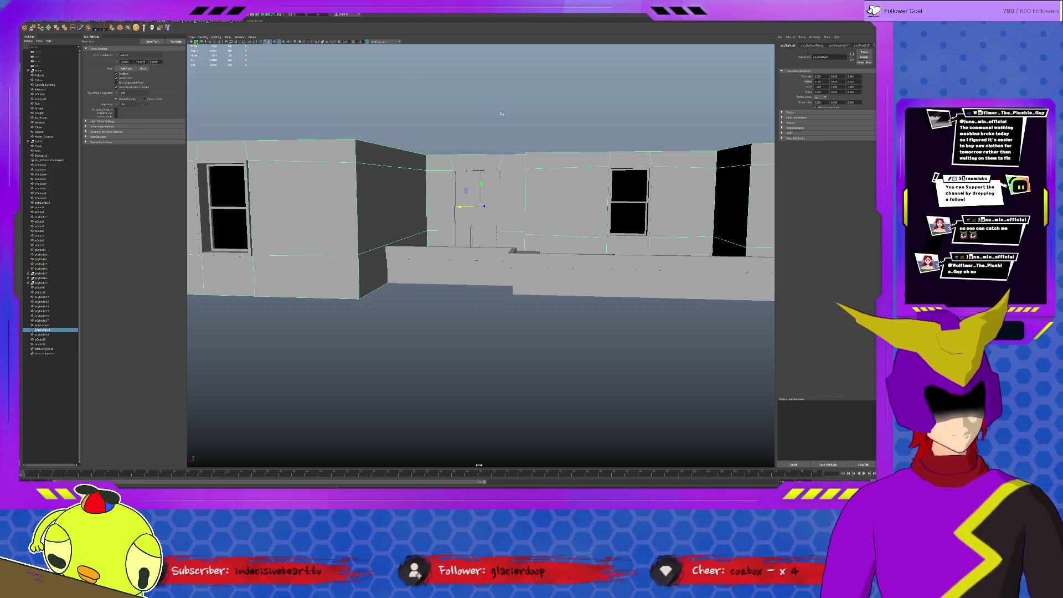
mouse_move(510, 132)
alt+mouse_down()
mouse_move(522, 154)
mouse_move(500, 152)
mouse_move(573, 150)
mouse_move(483, 253)
alt+mouse_up()
Step: Duplicate the doorway frame block pCube14 and slide the copy onto the room's back wall
click(483, 253)
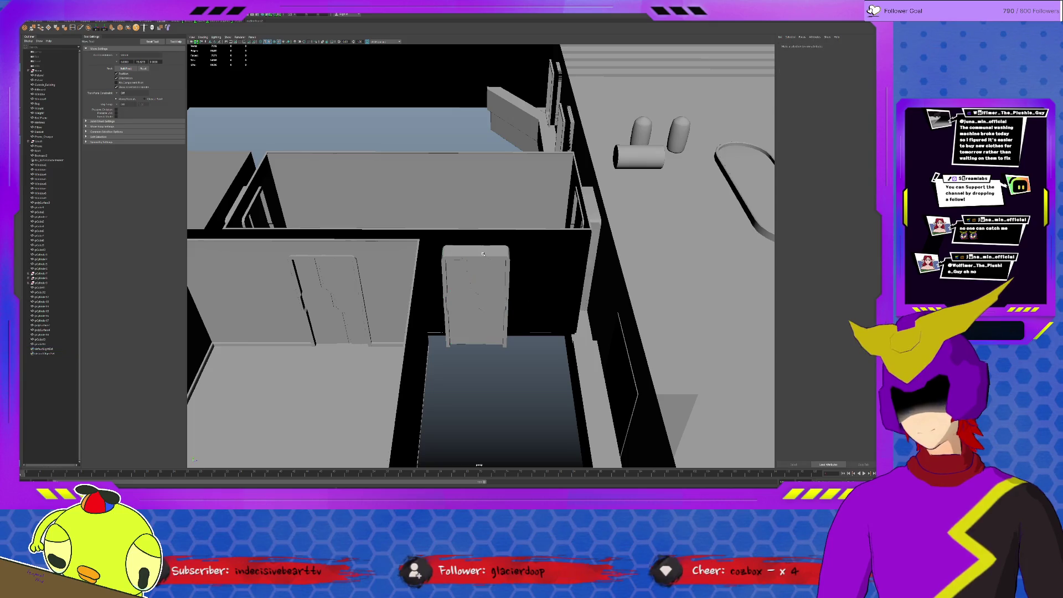
click(482, 255)
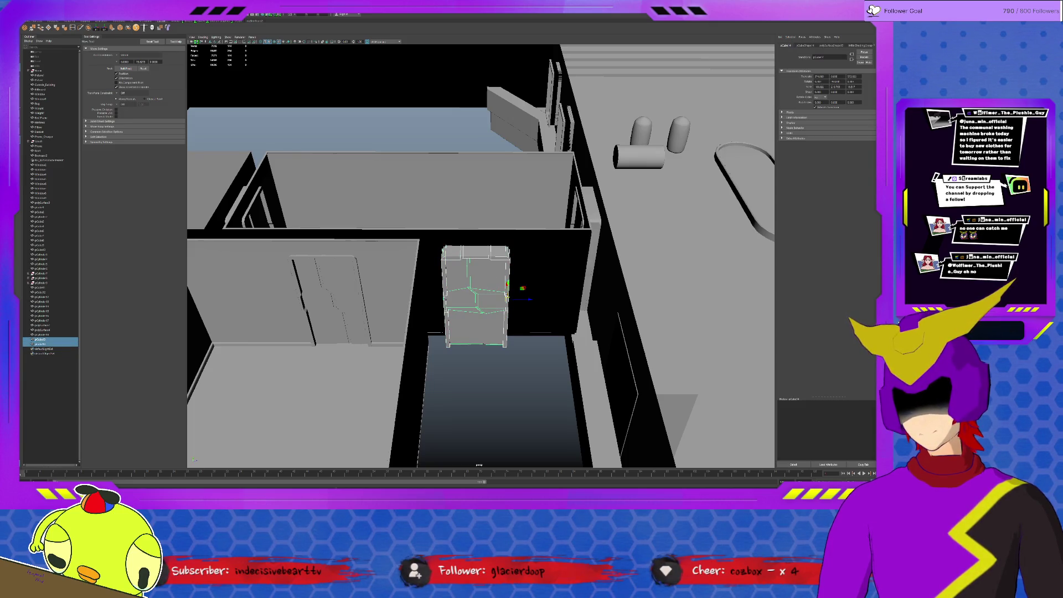
key(ctrl+d)
mouse_move(522, 294)
alt+mouse_down()
mouse_move(321, 283)
mouse_move(415, 246)
mouse_move(456, 240)
mouse_move(457, 257)
alt+mouse_up()
scroll(457, 257, up, 5)
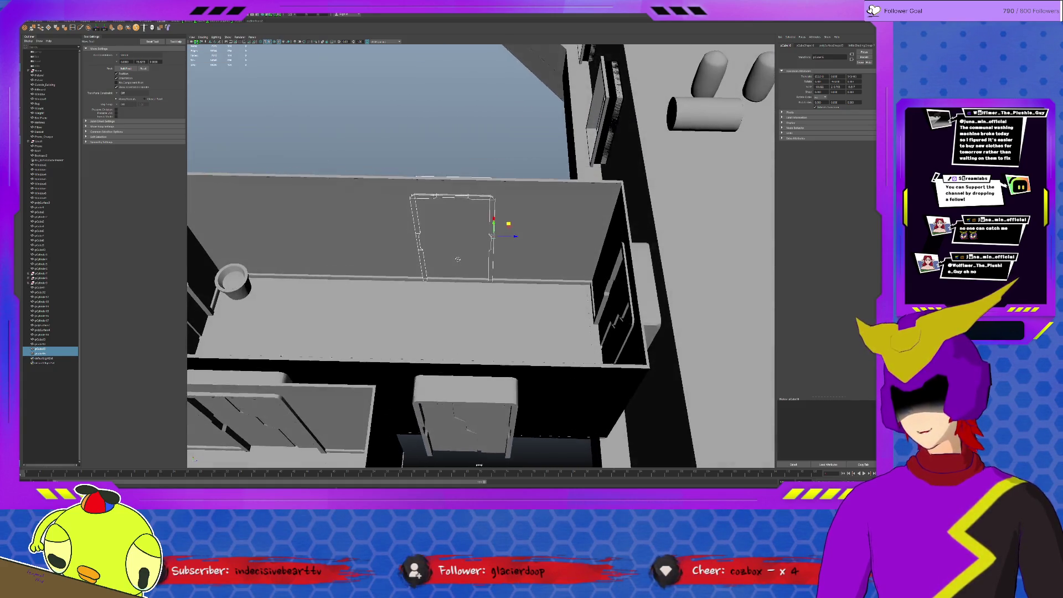
drag(514, 236, 530, 237)
Step: Try an X move on the copy, undo it, then select the room's interior wall
mouse_move(522, 290)
alt+mouse_down()
mouse_move(583, 292)
mouse_move(569, 277)
mouse_move(522, 283)
mouse_move(518, 261)
mouse_move(483, 246)
mouse_move(619, 258)
mouse_move(534, 249)
mouse_move(552, 269)
alt+mouse_up()
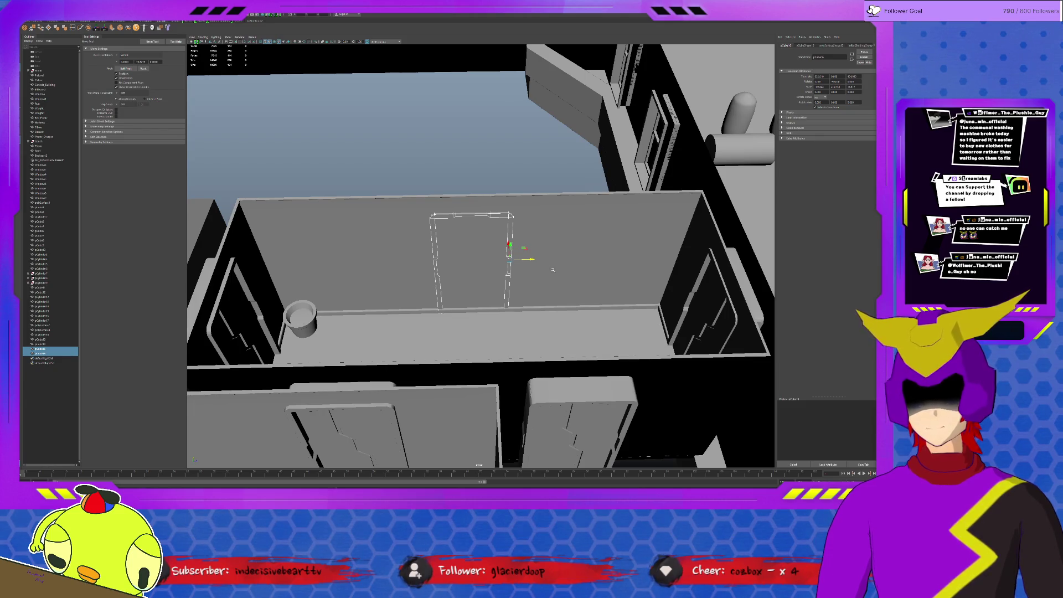
drag(530, 259, 410, 261)
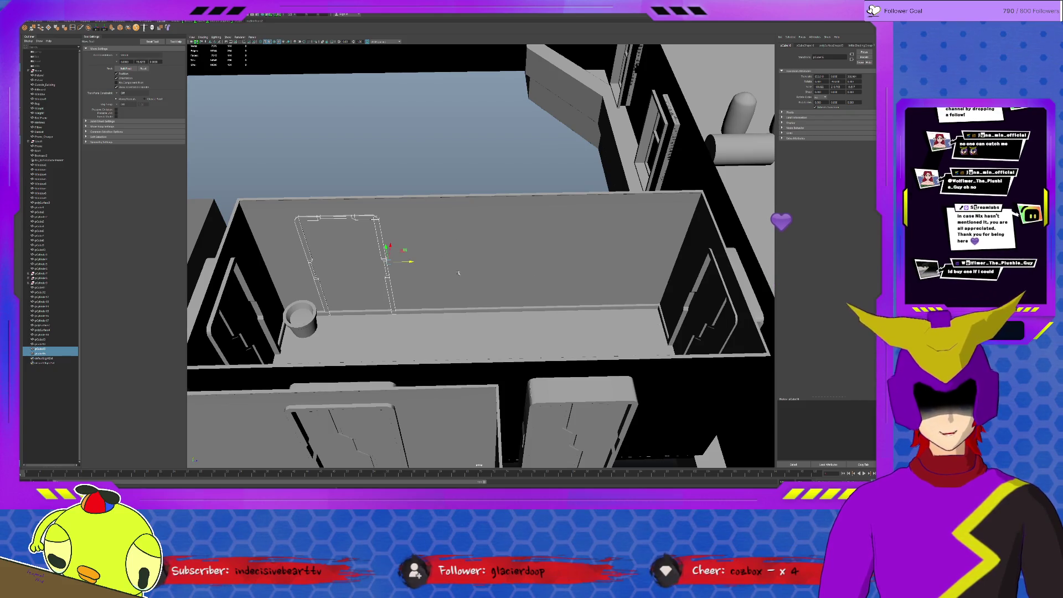
key(ctrl+z)
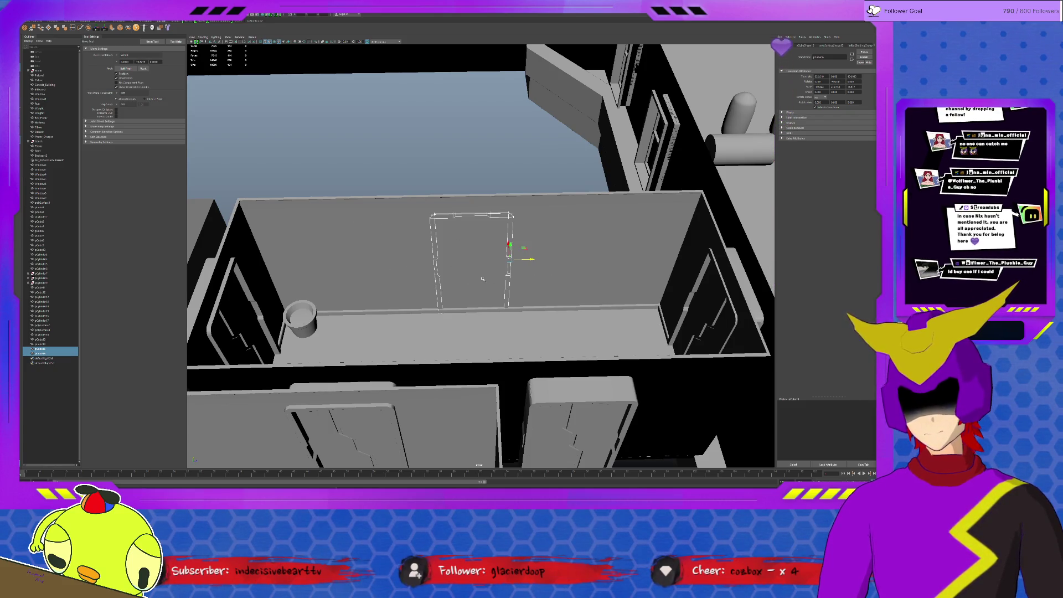
key(f)
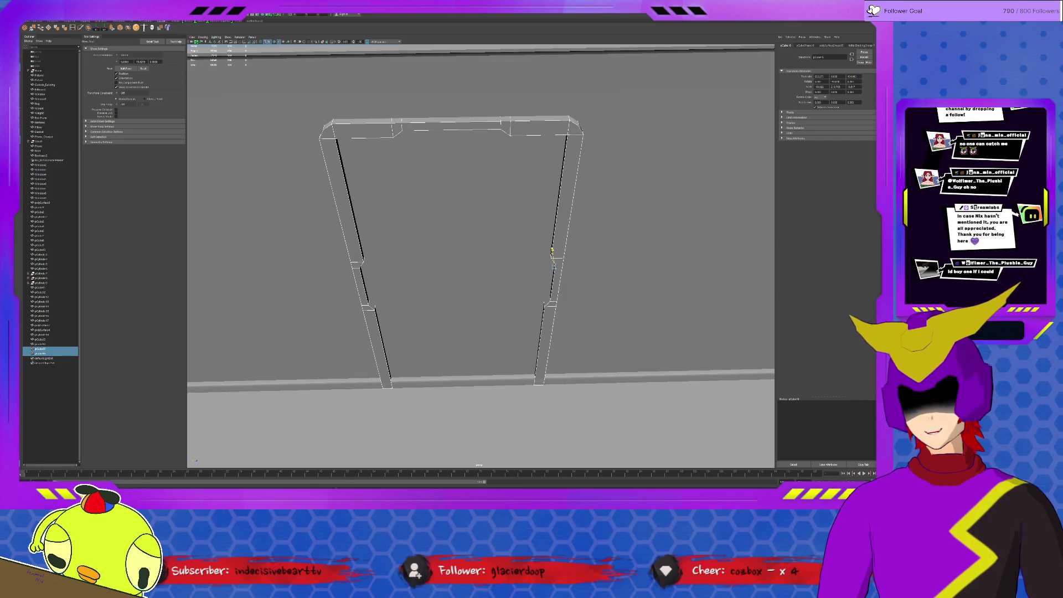
scroll(551, 250, down, 5)
mouse_move(550, 250)
alt+mouse_down()
mouse_move(542, 238)
mouse_move(556, 232)
alt+mouse_up()
click(555, 233)
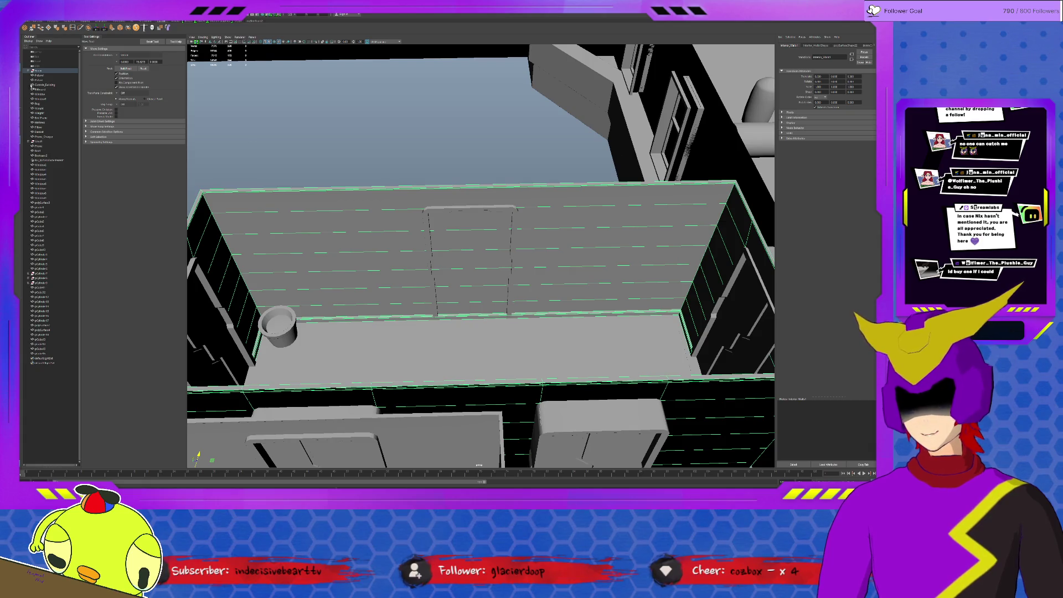
click(73, 28)
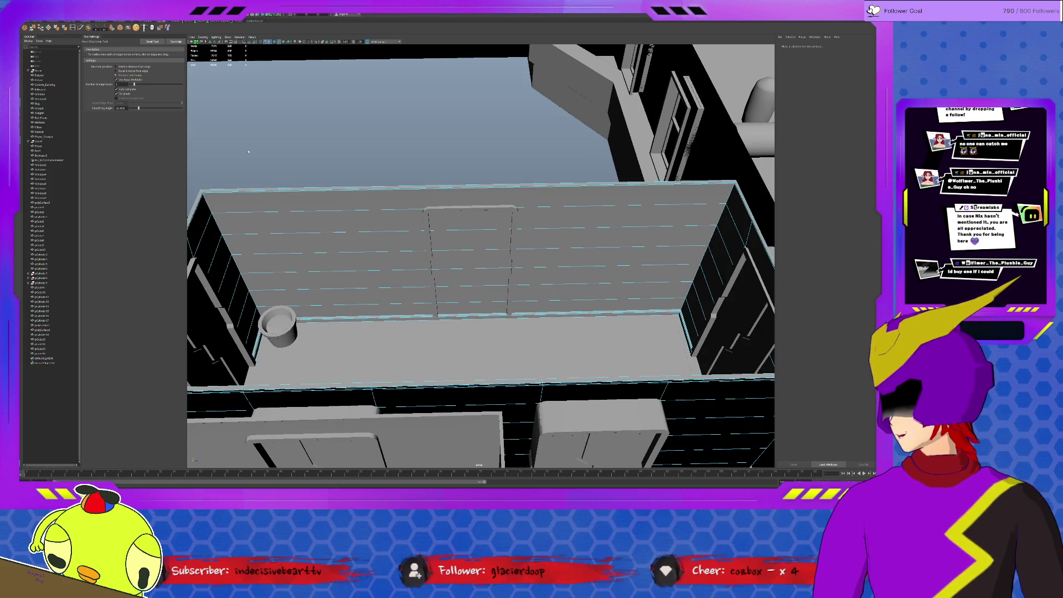
Step: Insert a vertical edge loop through the back wall and reposition the door frame's pivot
click(470, 189)
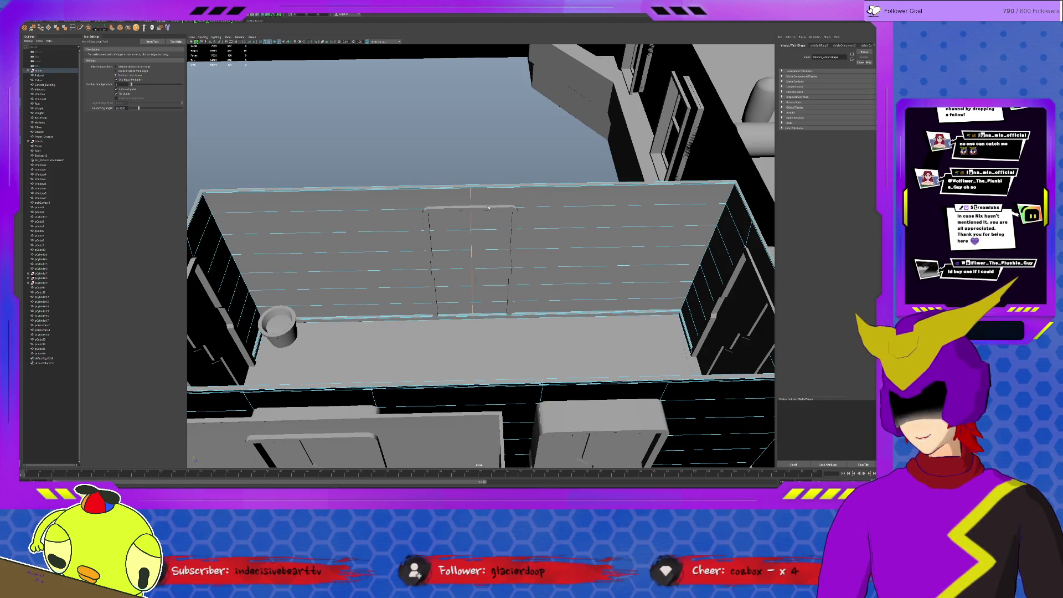
click(471, 210)
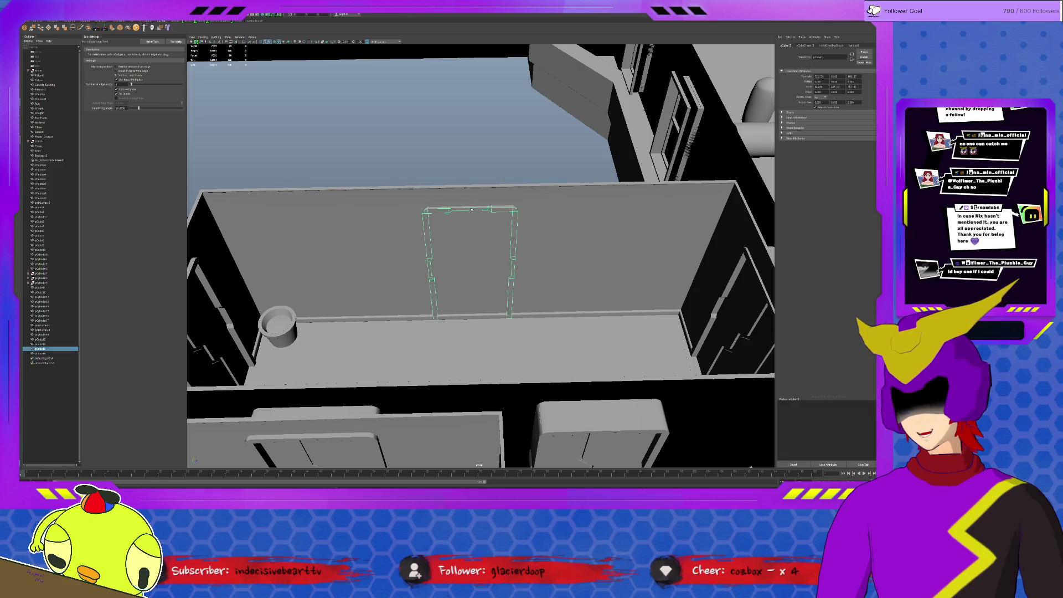
key(q)
mouse_move(472, 206)
alt+mouse_down()
mouse_move(581, 200)
mouse_move(510, 194)
alt+mouse_up()
shift+click(580, 200)
key(w)
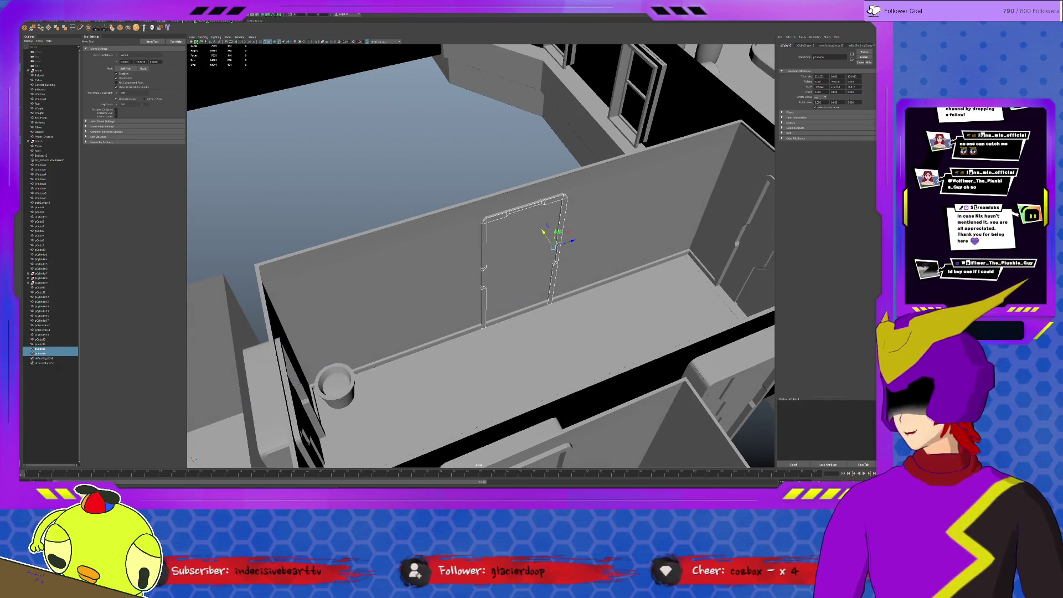
mouse_move(556, 232)
mouse_down()
mouse_move(514, 250)
mouse_move(504, 310)
mouse_up()
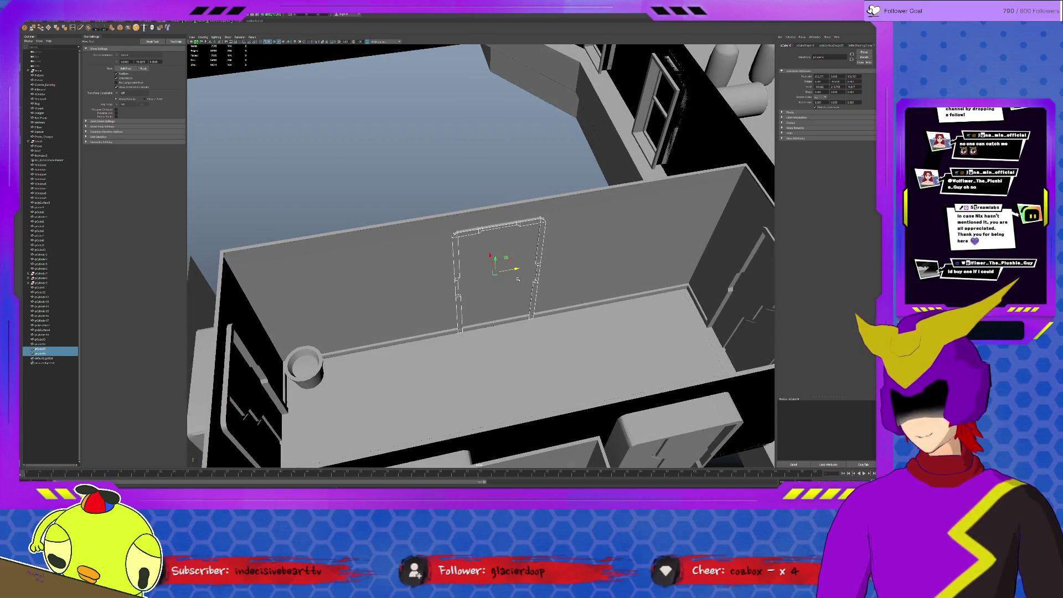
key(f)
Step: Set Insert Edge Loop to a single loop and cut one beside the doorway
click(517, 251)
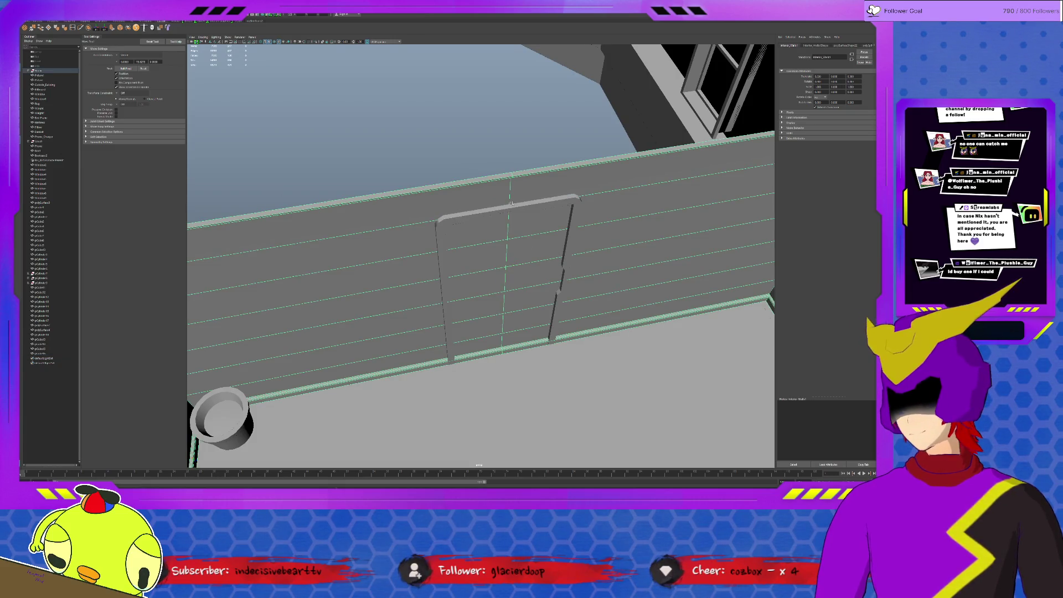
key(F10)
click(387, 149)
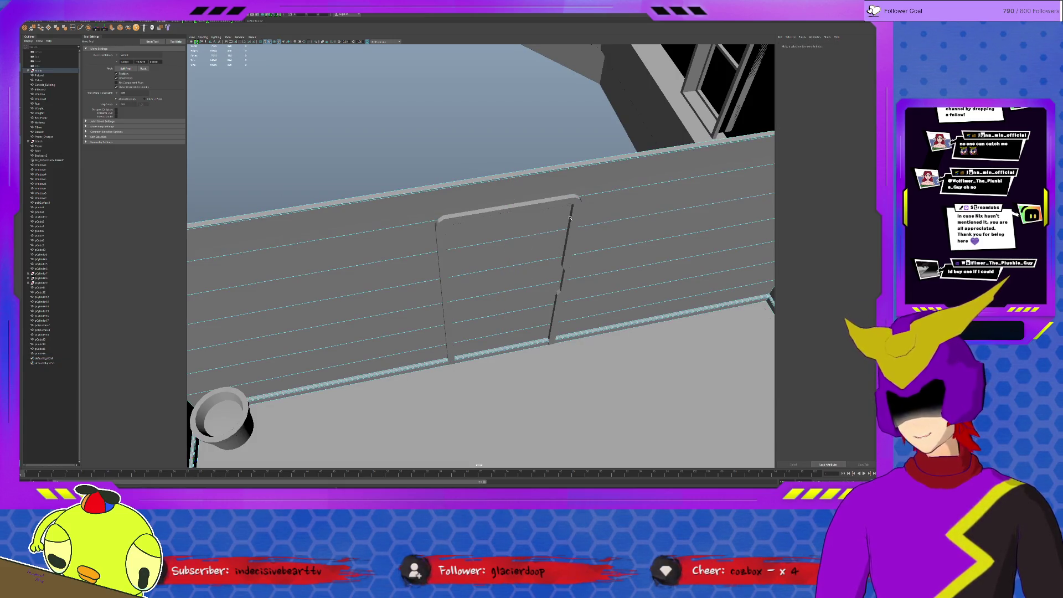
click(73, 27)
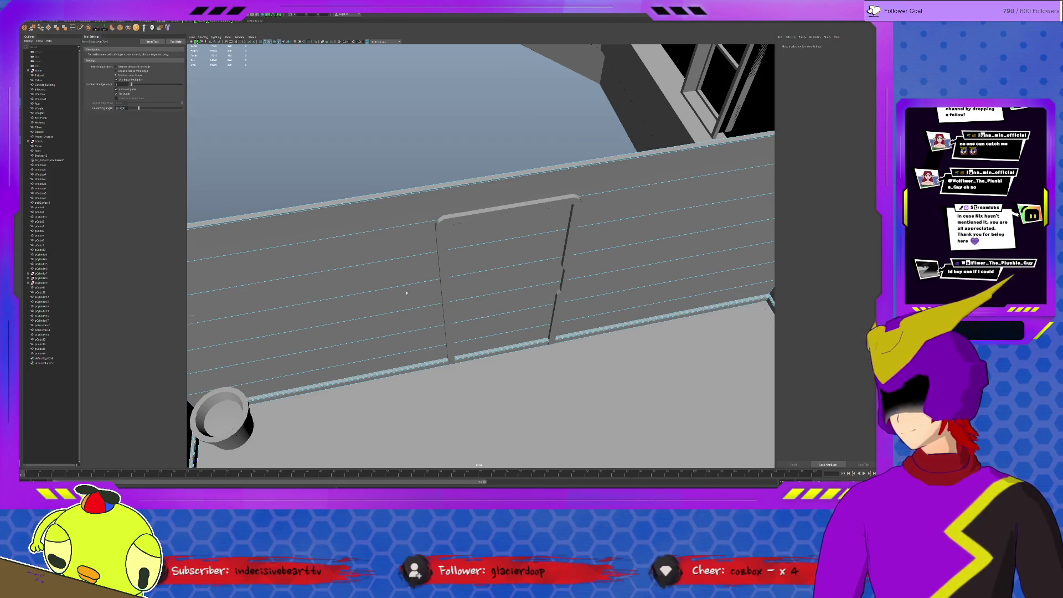
alt+drag(437, 288, 401, 292)
click(116, 67)
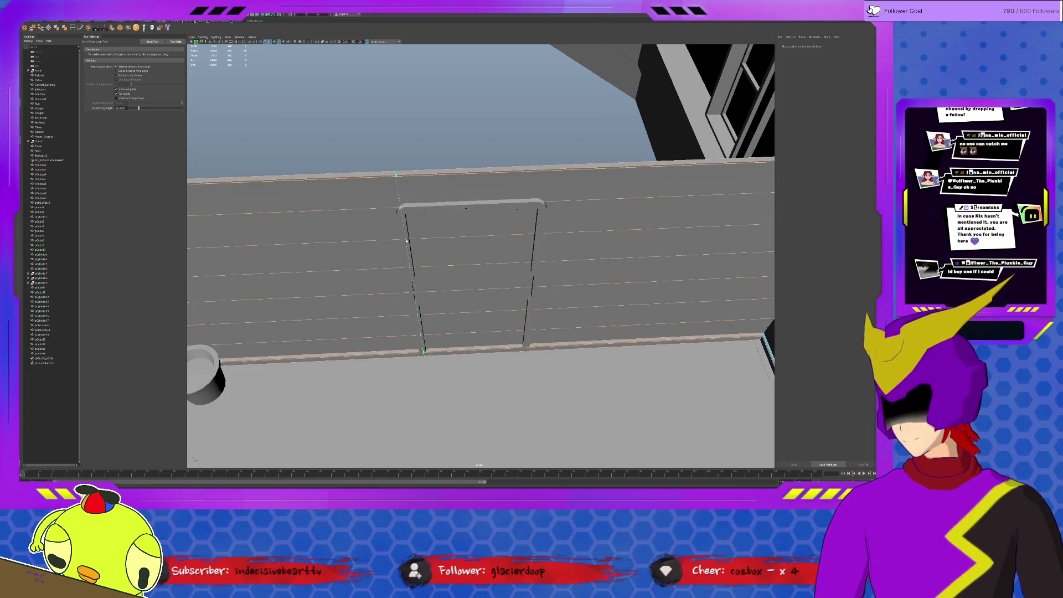
click(396, 183)
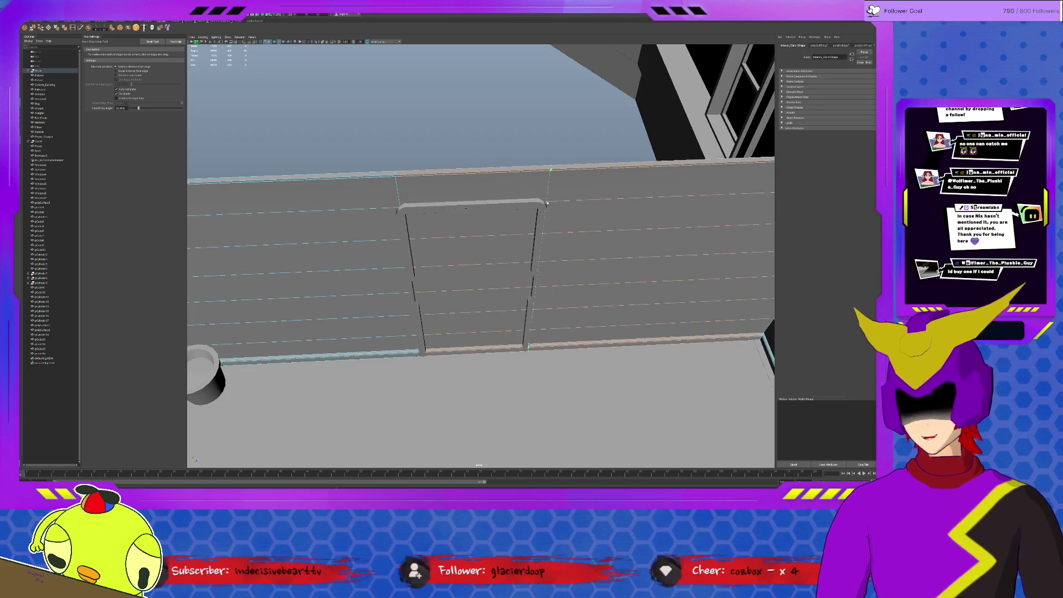
Step: Select the wall's face strip and top face around the door, then clear the selection
alt+drag(544, 202, 451, 144)
key(q)
click(451, 142)
double_click(451, 142)
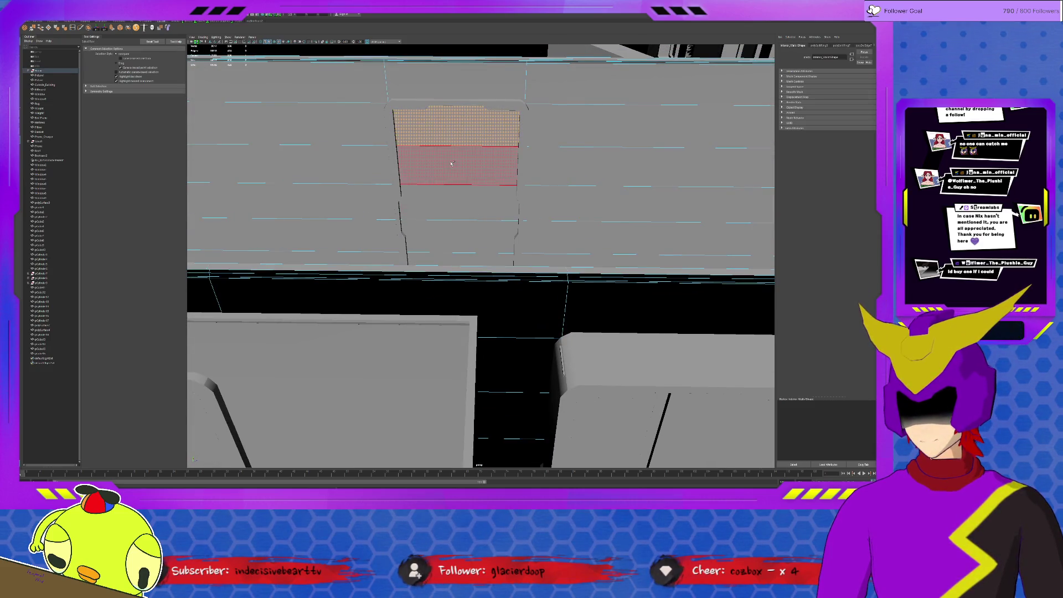
shift+click(433, 77)
mouse_move(433, 78)
alt+mouse_down()
mouse_move(461, 100)
mouse_move(482, 161)
mouse_move(497, 357)
mouse_move(495, 268)
alt+mouse_up()
click(461, 103)
Step: Extrude the floor's threshold edge with Ctrl+E so the floor runs into the doorway
click(510, 301)
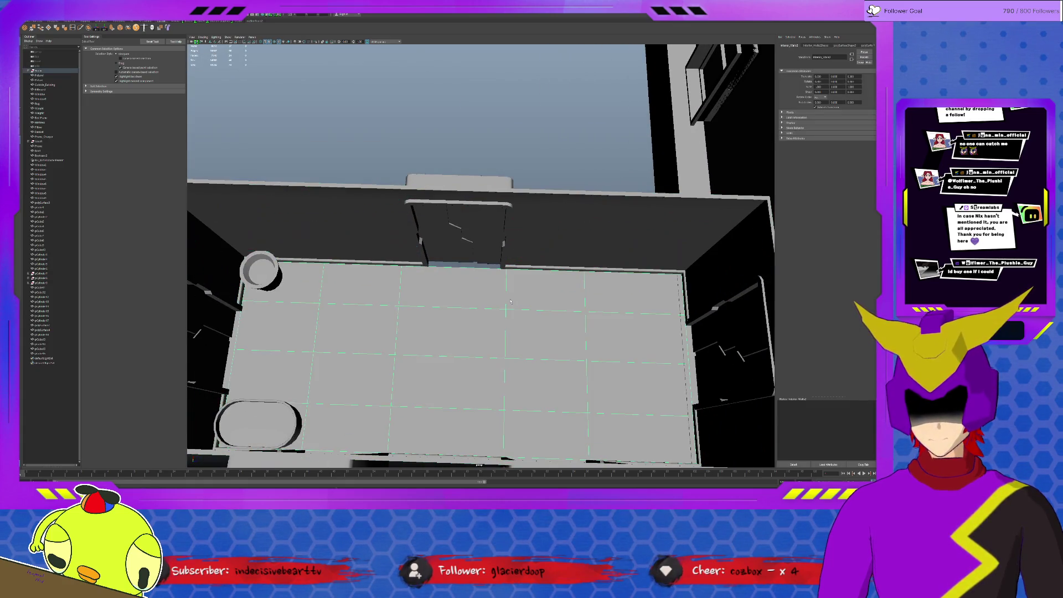
key(F10)
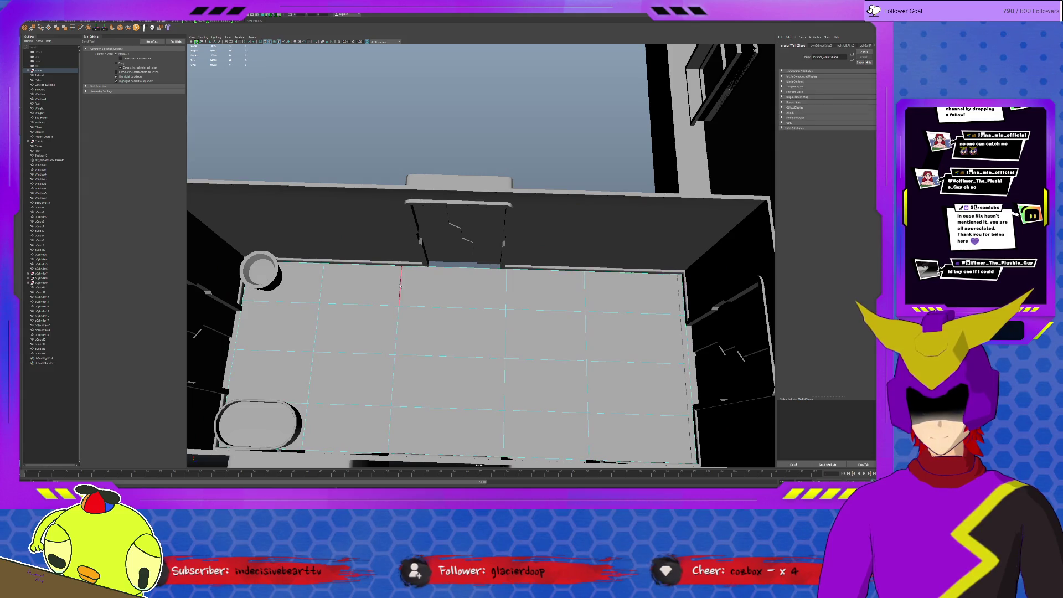
key(w)
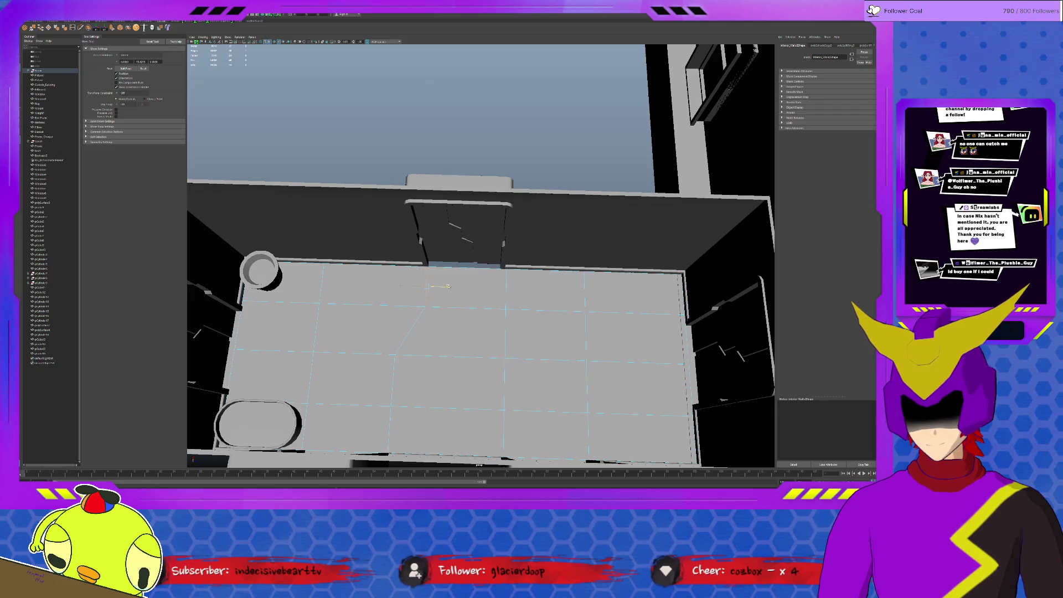
click(504, 288)
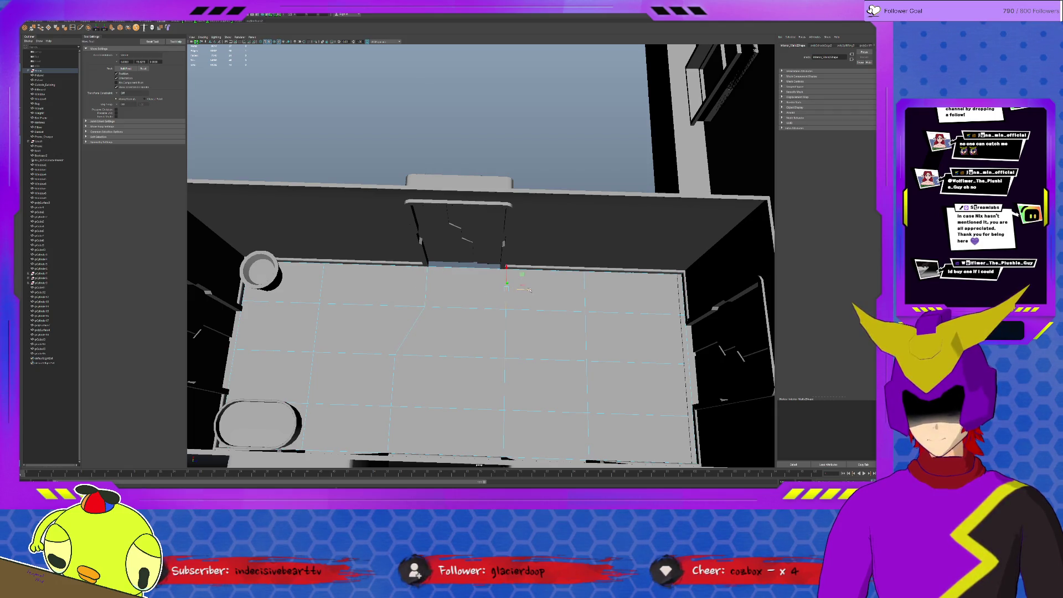
click(485, 268)
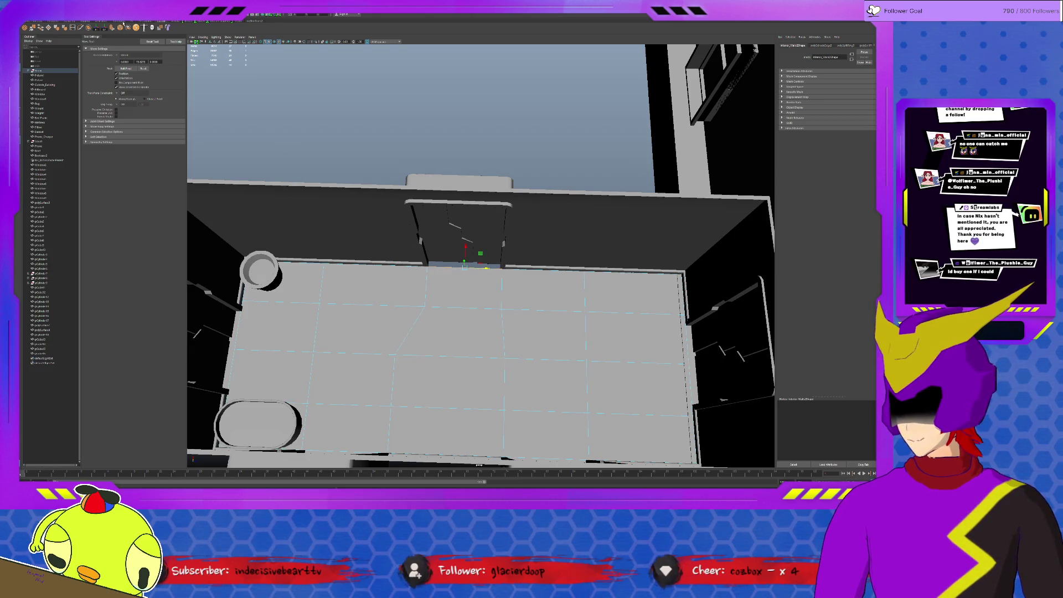
key(ctrl+e)
scroll(486, 246, up, 5)
key(w)
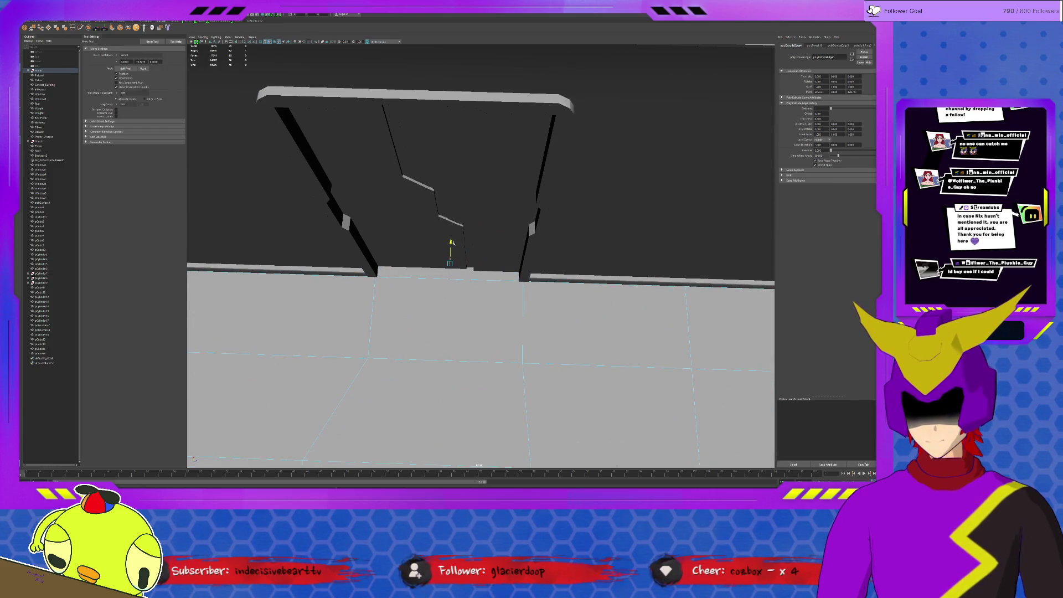
key(F8)
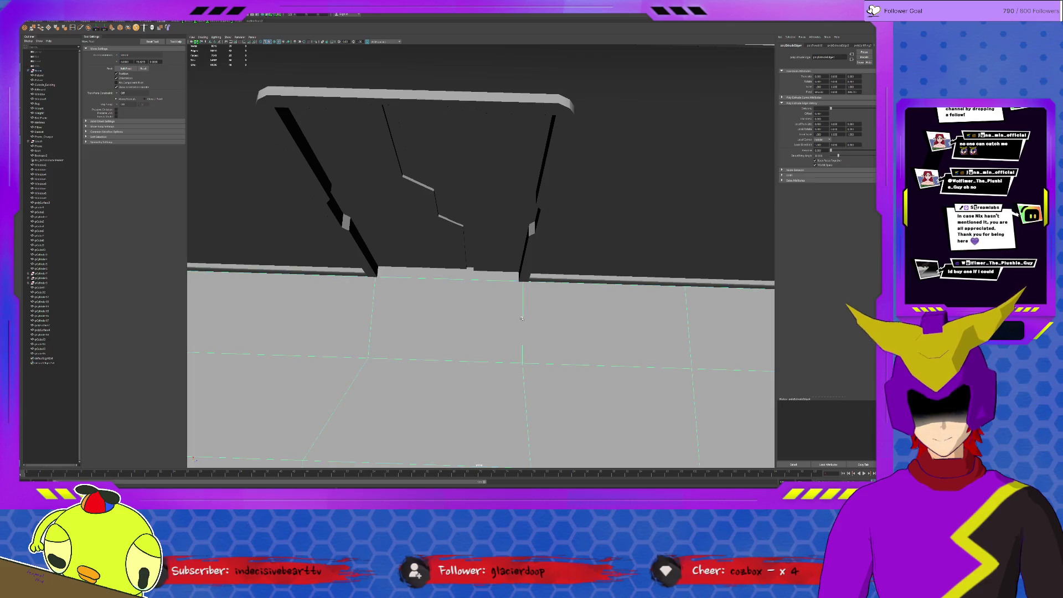
scroll(477, 310, down, 3)
click(545, 169)
mouse_move(545, 170)
alt+mouse_down()
mouse_move(428, 224)
mouse_move(493, 243)
mouse_move(420, 224)
alt+mouse_up()
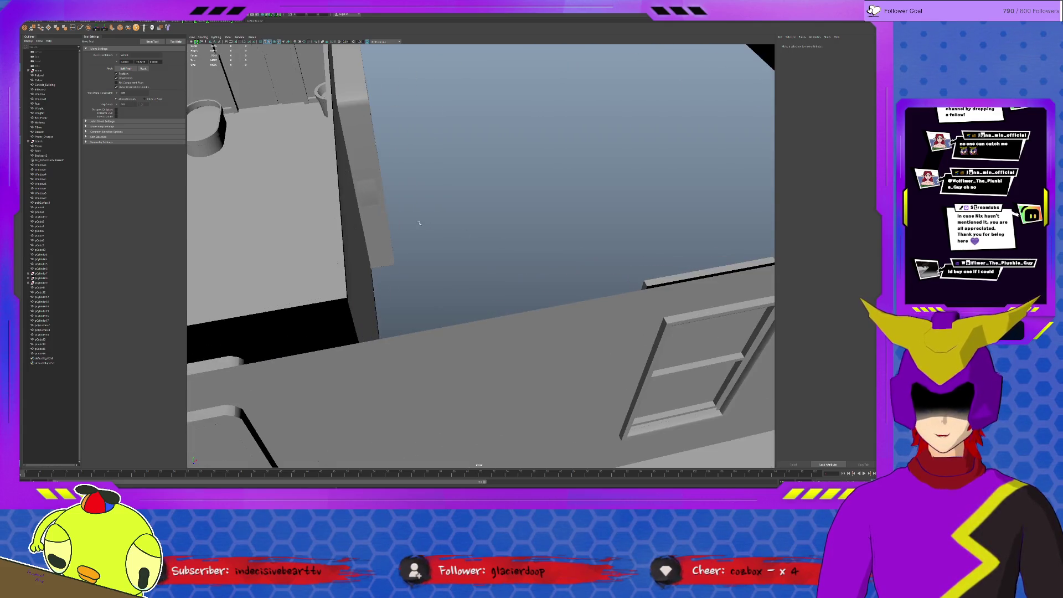
mouse_move(370, 199)
alt+mouse_down()
mouse_move(541, 238)
mouse_move(552, 351)
mouse_move(483, 224)
alt+mouse_up()
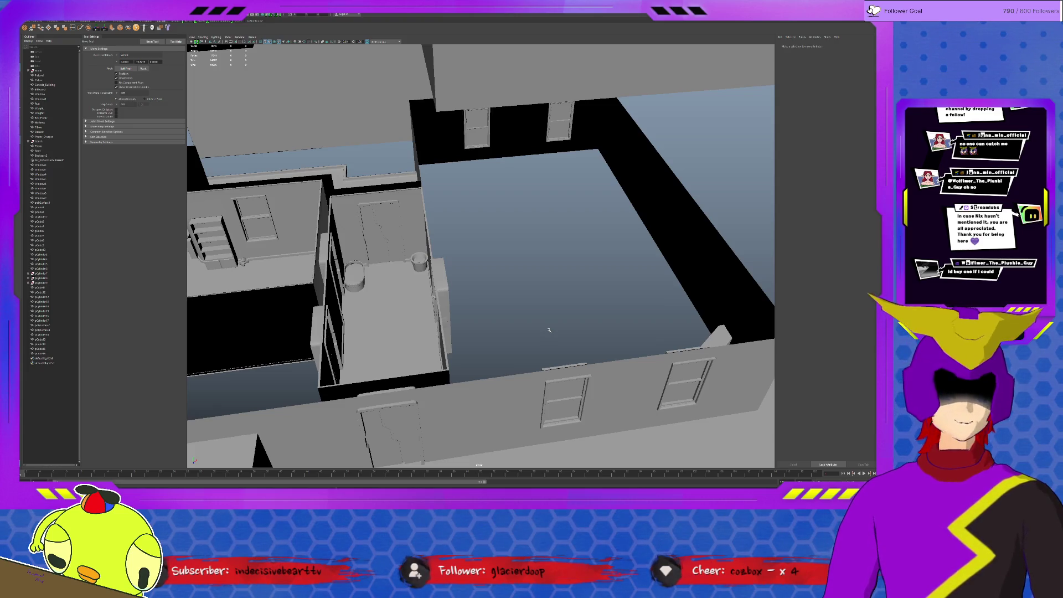
alt+drag(548, 330, 580, 367)
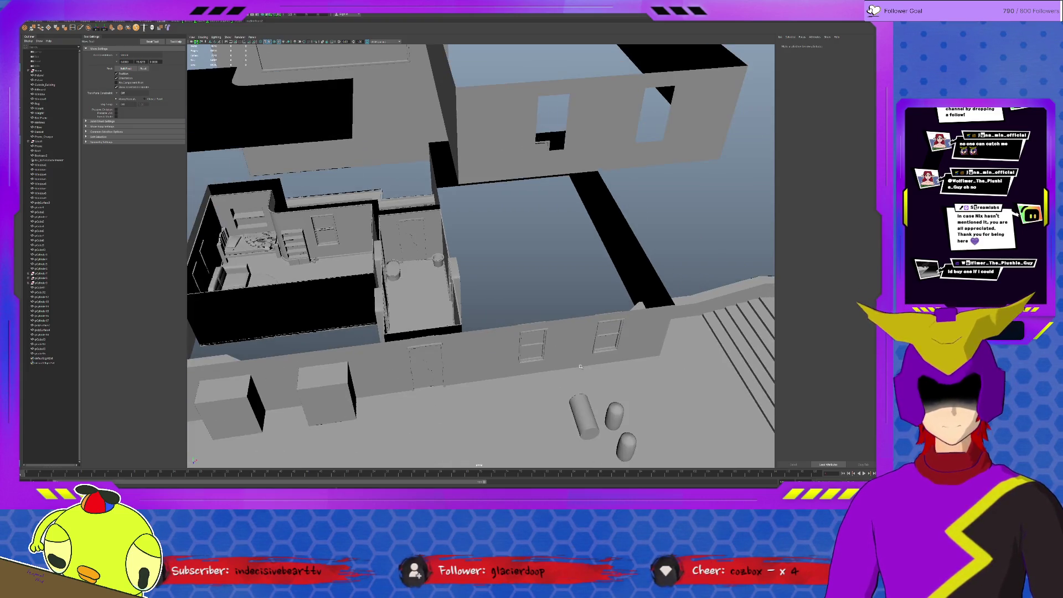
alt+drag(438, 335, 468, 319)
click(468, 319)
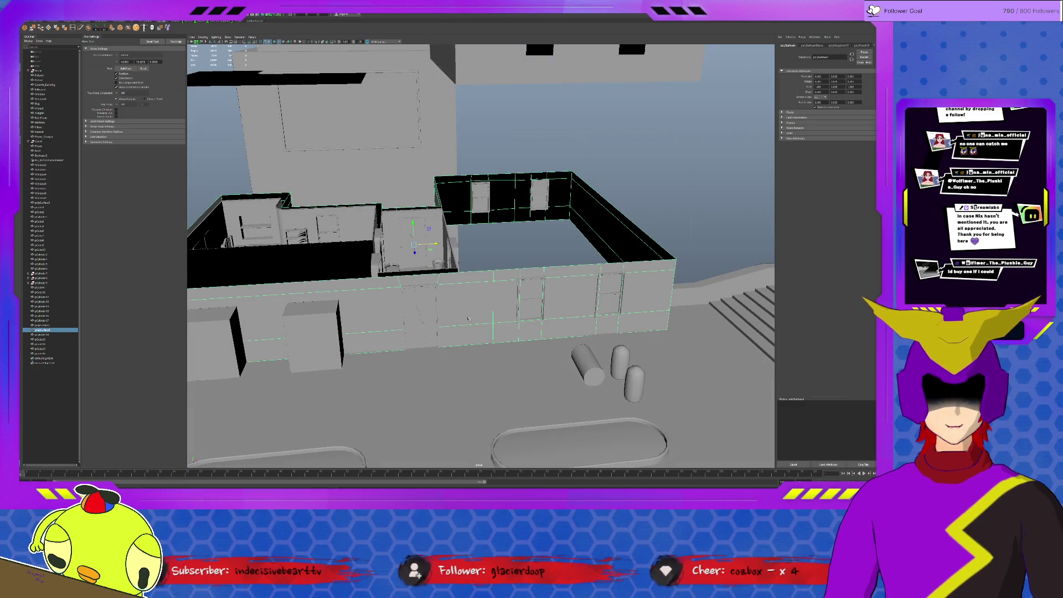
mouse_move(468, 319)
alt+mouse_down()
mouse_move(467, 254)
mouse_move(633, 194)
alt+mouse_up()
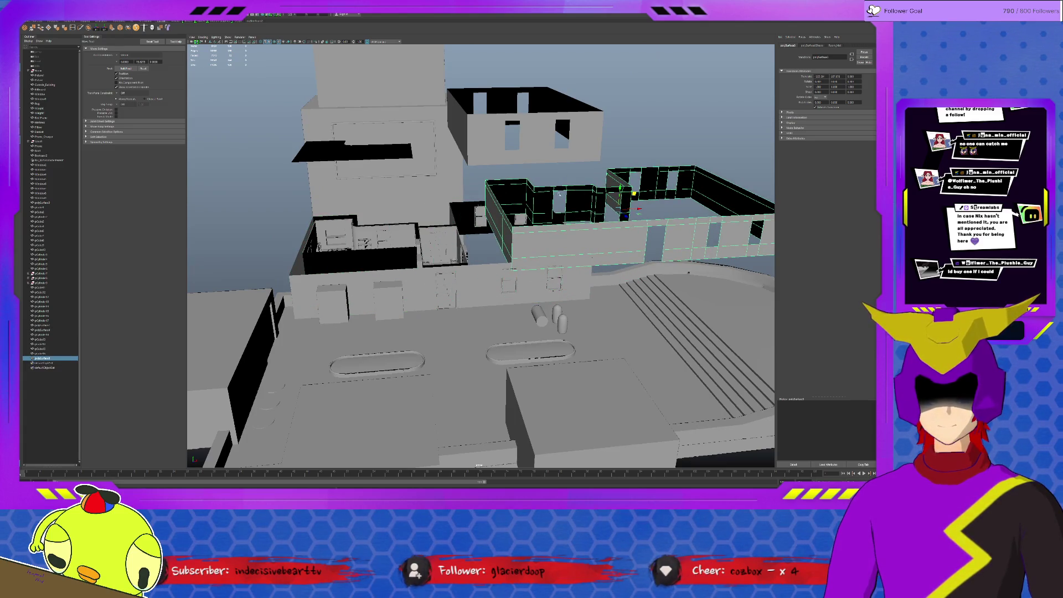
key(ctrl+z)
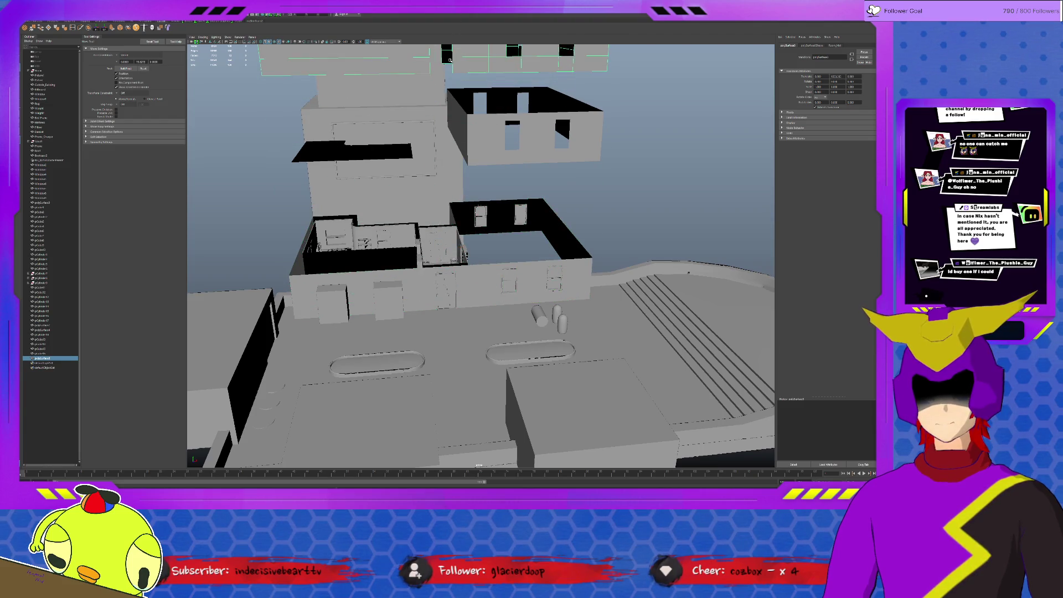
key(f)
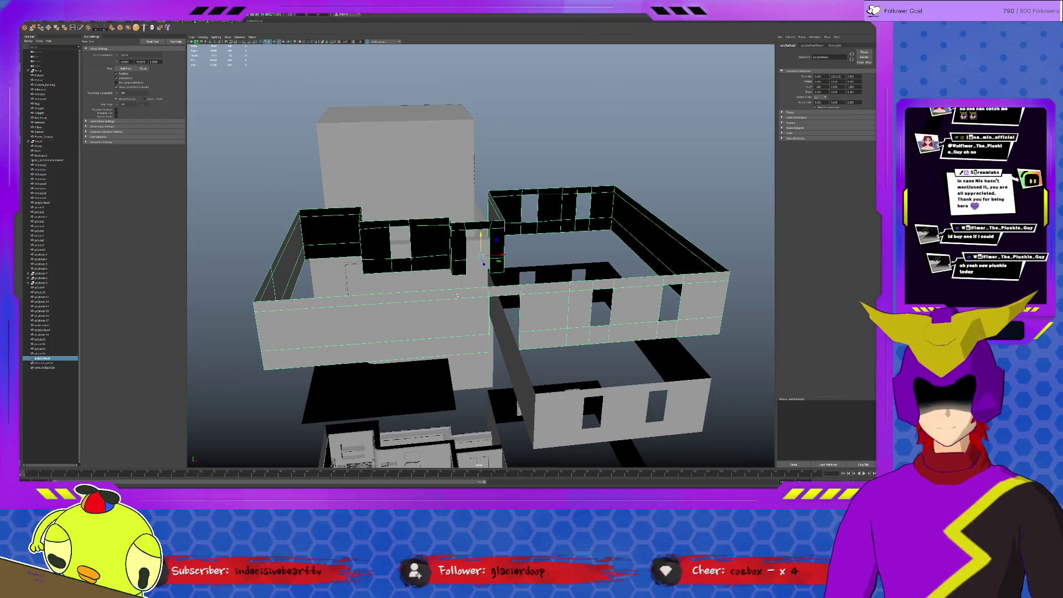
key(F10)
click(457, 290)
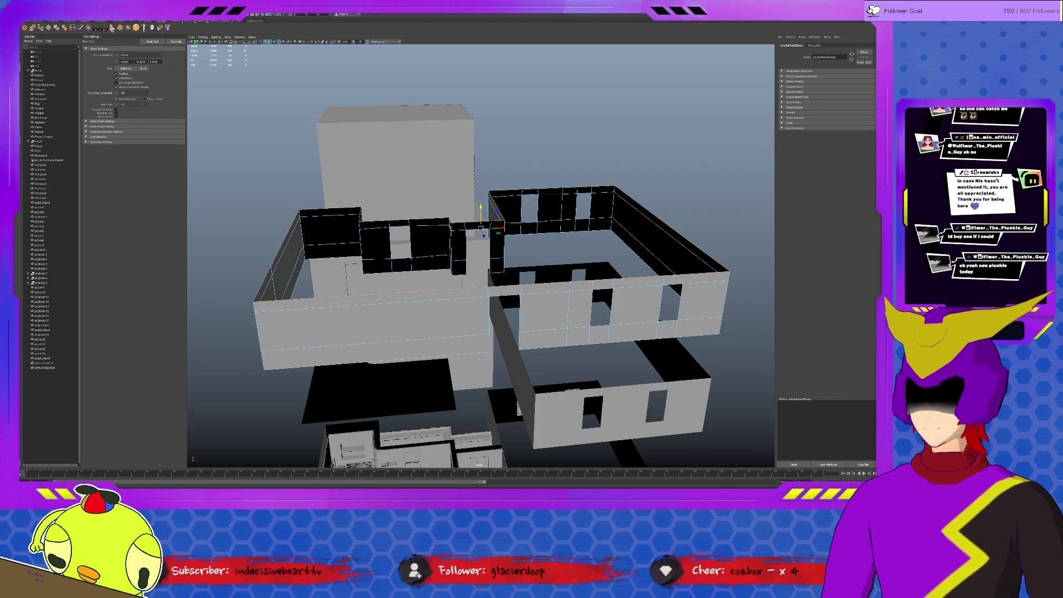
key(F8)
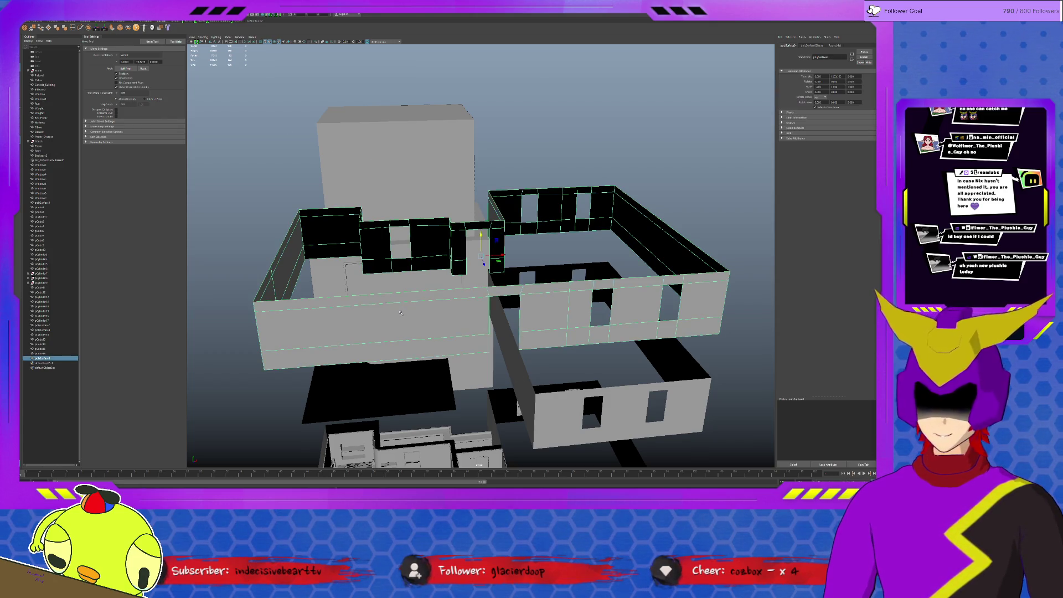
key(ctrl+z)
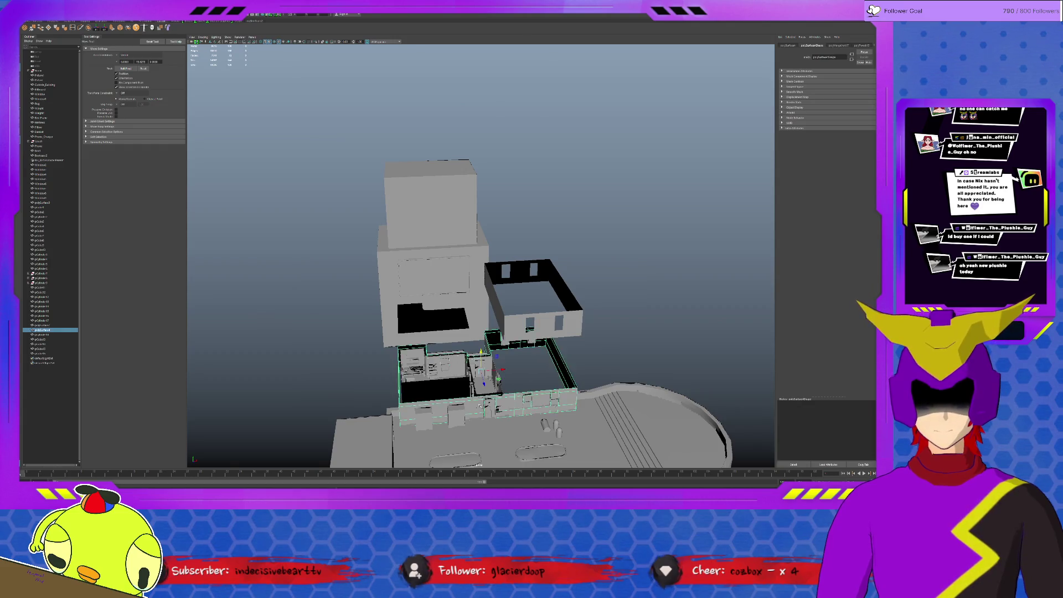
mouse_move(444, 352)
alt+mouse_down()
mouse_move(357, 93)
mouse_move(471, 199)
mouse_move(502, 172)
mouse_move(462, 203)
mouse_move(501, 169)
mouse_move(687, 273)
alt+mouse_up()
alt+middle_drag(675, 265, 657, 254)
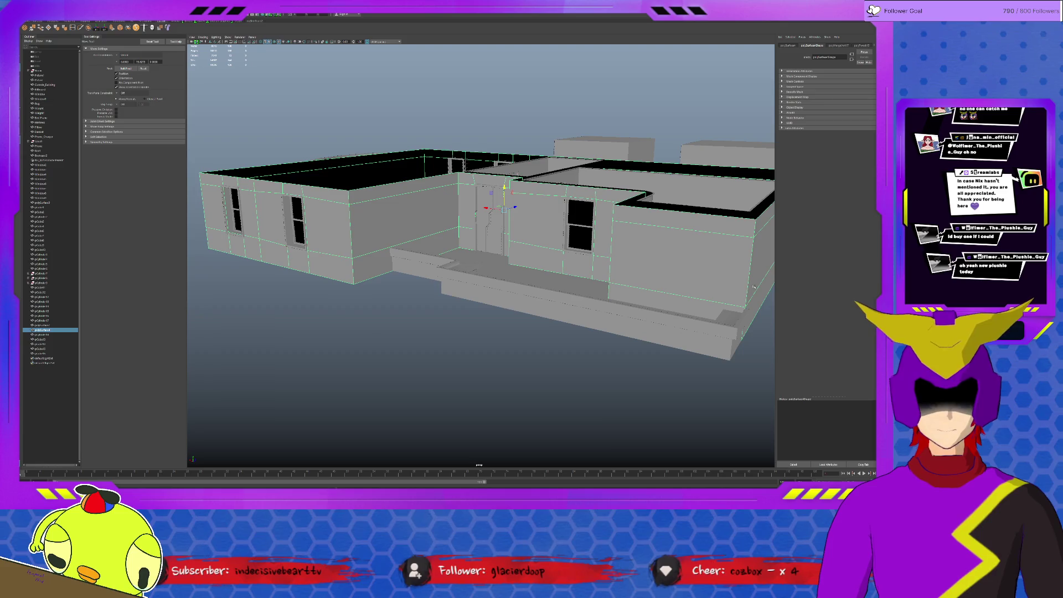
click(558, 353)
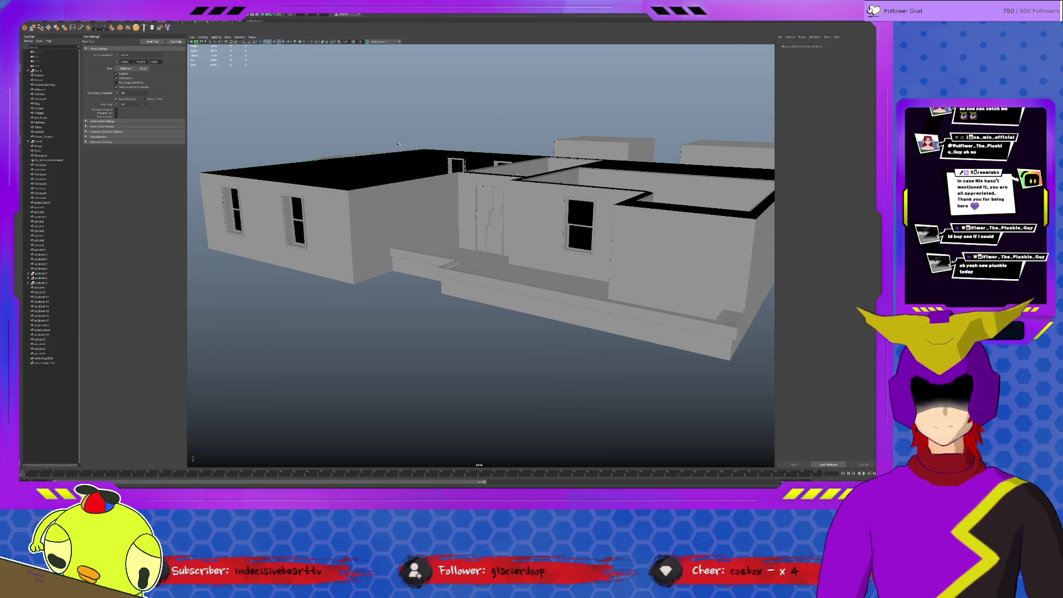
mouse_move(429, 163)
alt+mouse_down()
mouse_move(330, 94)
mouse_move(578, 151)
mouse_move(532, 166)
mouse_move(519, 184)
alt+mouse_up()
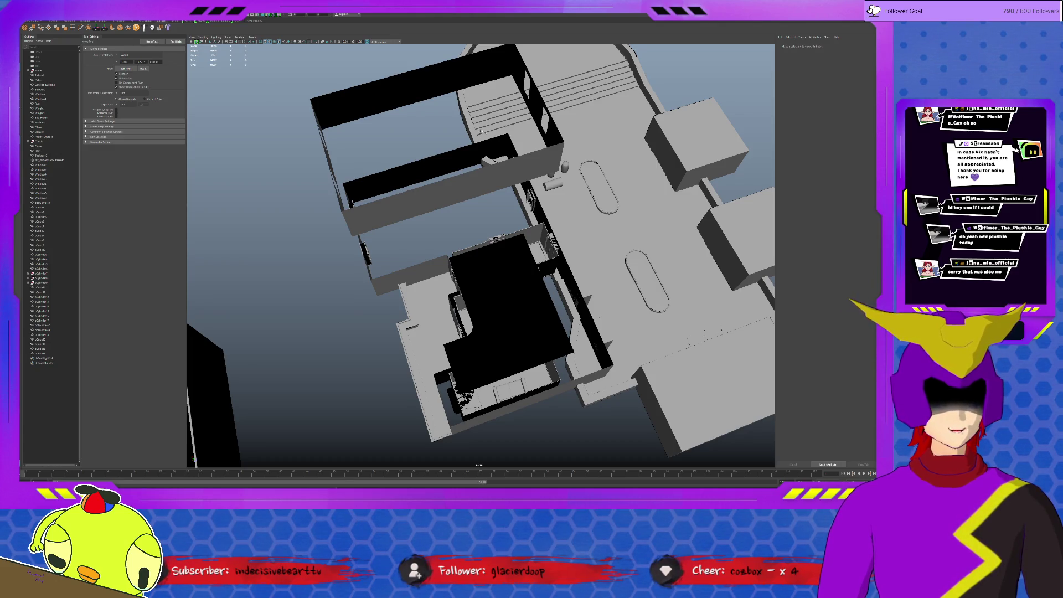
alt+drag(617, 228, 500, 229)
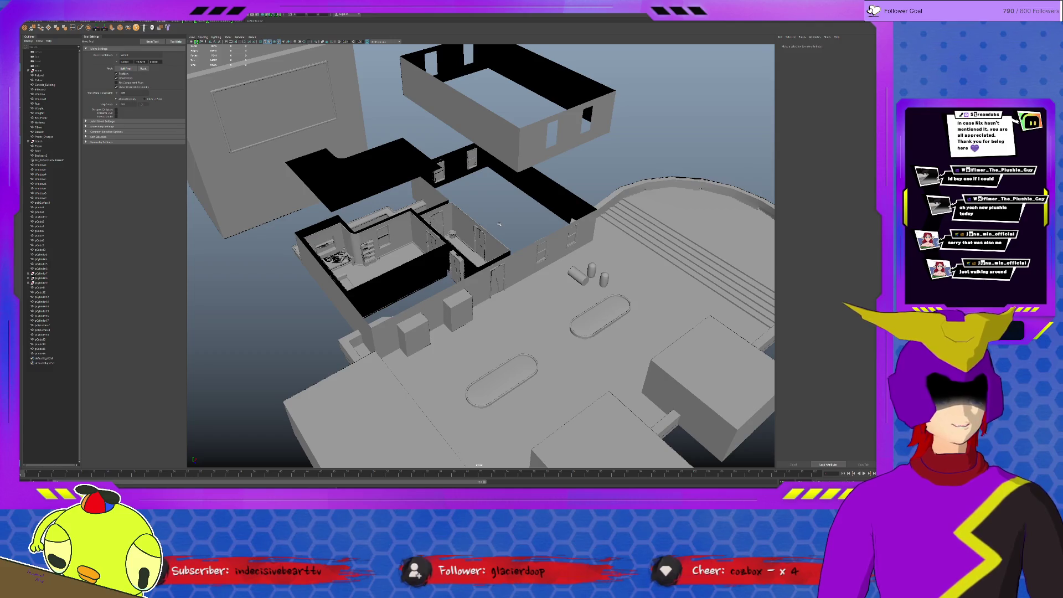
scroll(499, 224, up, 5)
alt+drag(499, 224, 375, 225)
click(375, 226)
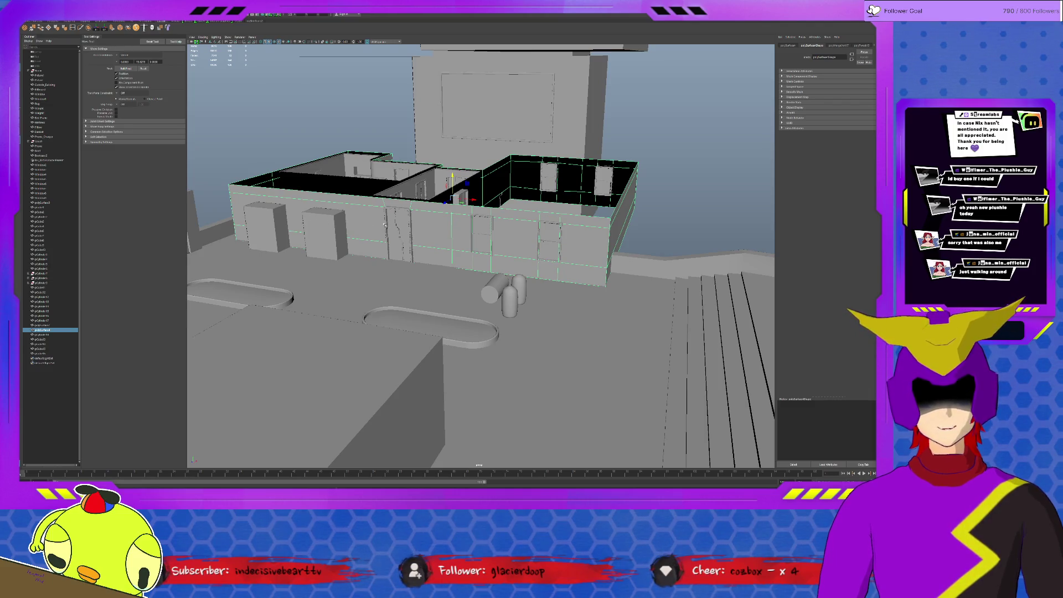
alt+drag(422, 223, 473, 242)
scroll(472, 242, up, 4)
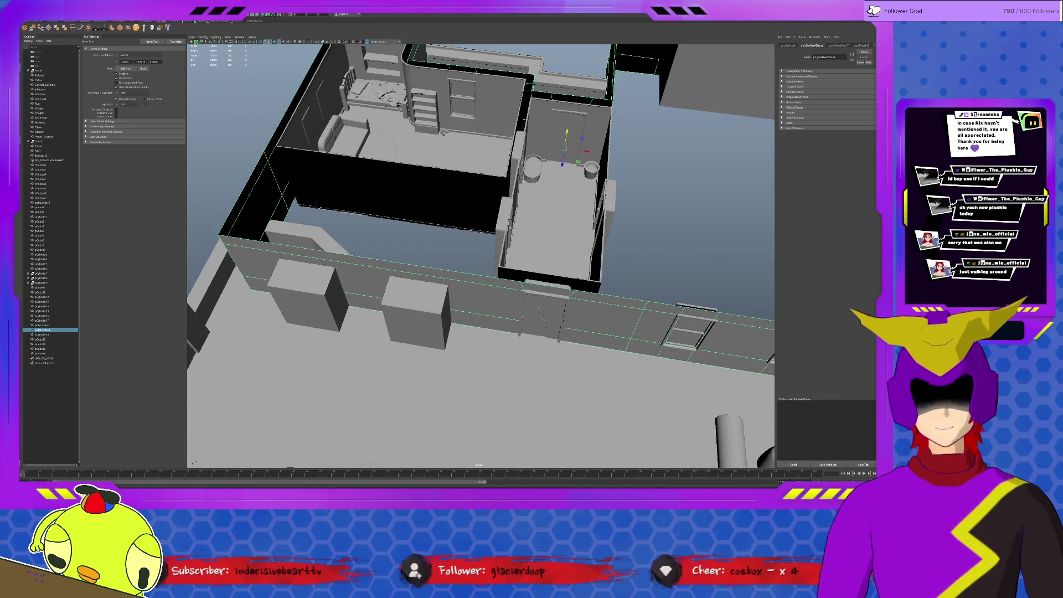
mouse_move(494, 202)
alt+mouse_down()
mouse_move(401, 287)
mouse_move(565, 298)
mouse_move(546, 291)
alt+mouse_up()
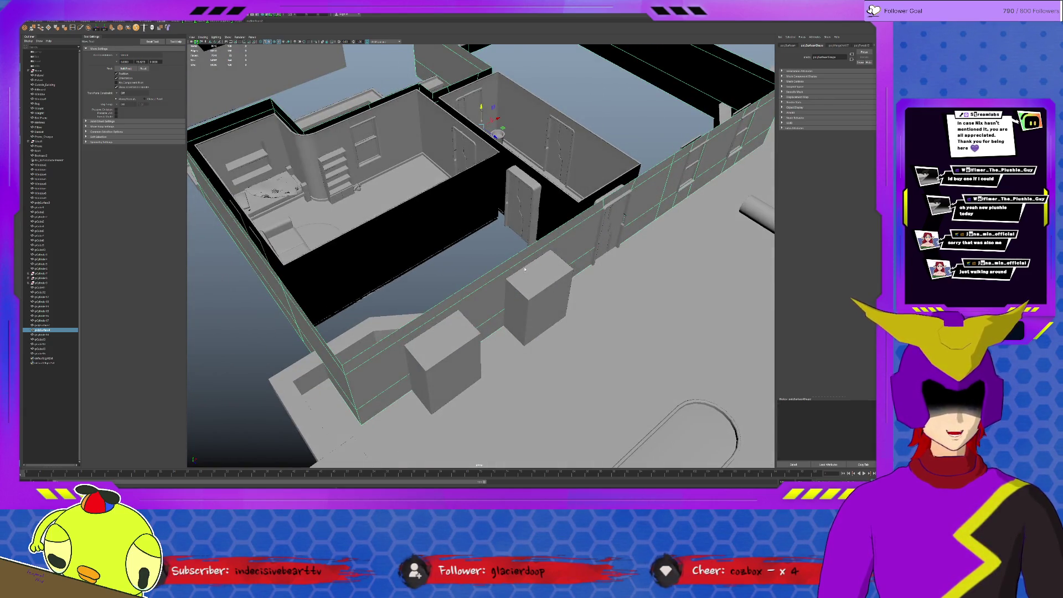
Step: Slide the long outer wall's faces back toward the rooms
click(522, 280)
click(501, 317)
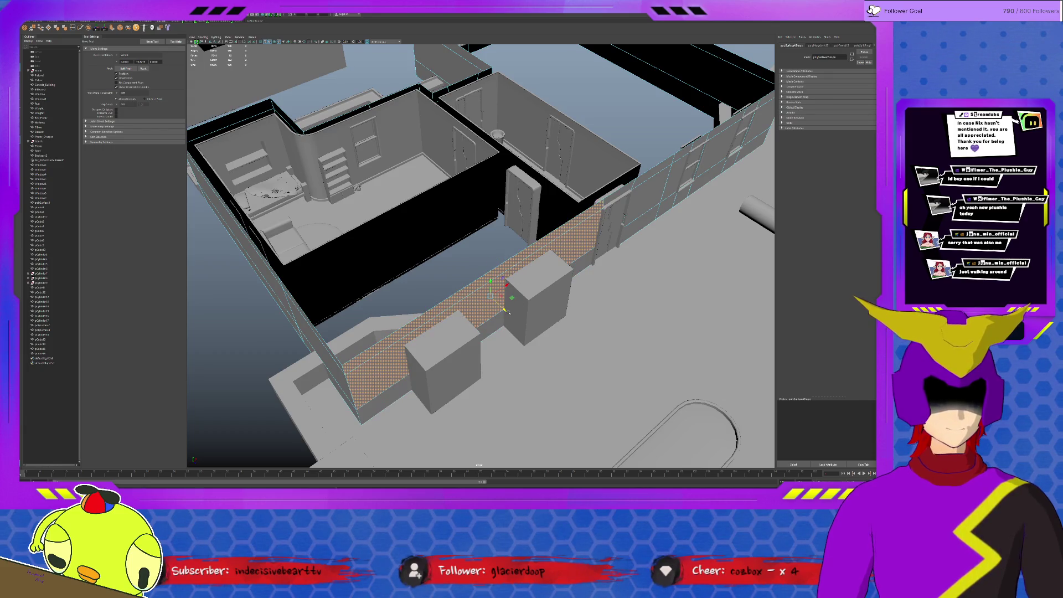
drag(504, 318, 439, 253)
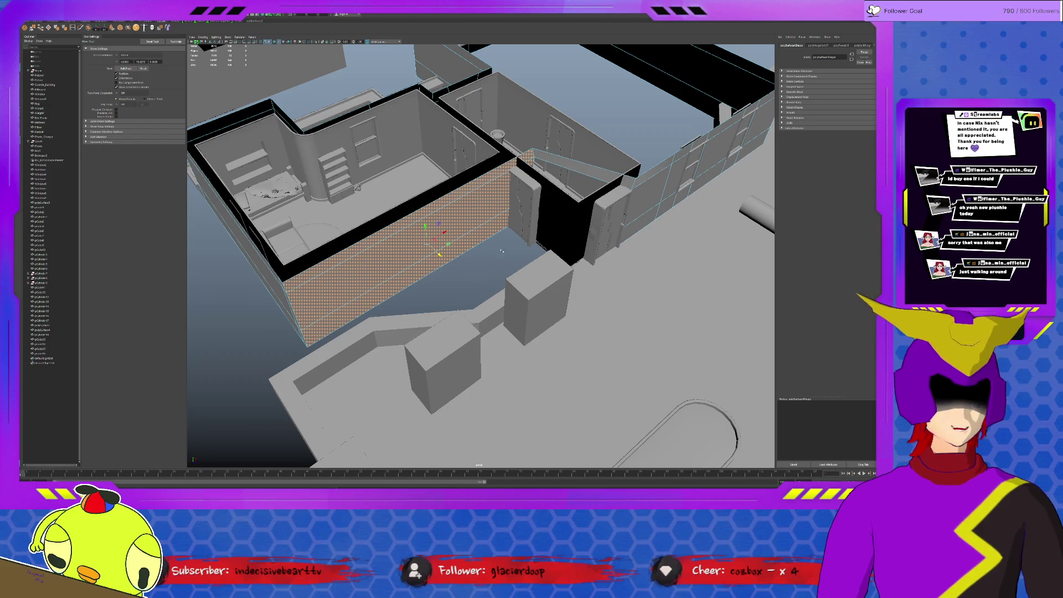
Step: Raise the front wall section holding the two windows upward along Y
alt+drag(525, 286, 478, 260)
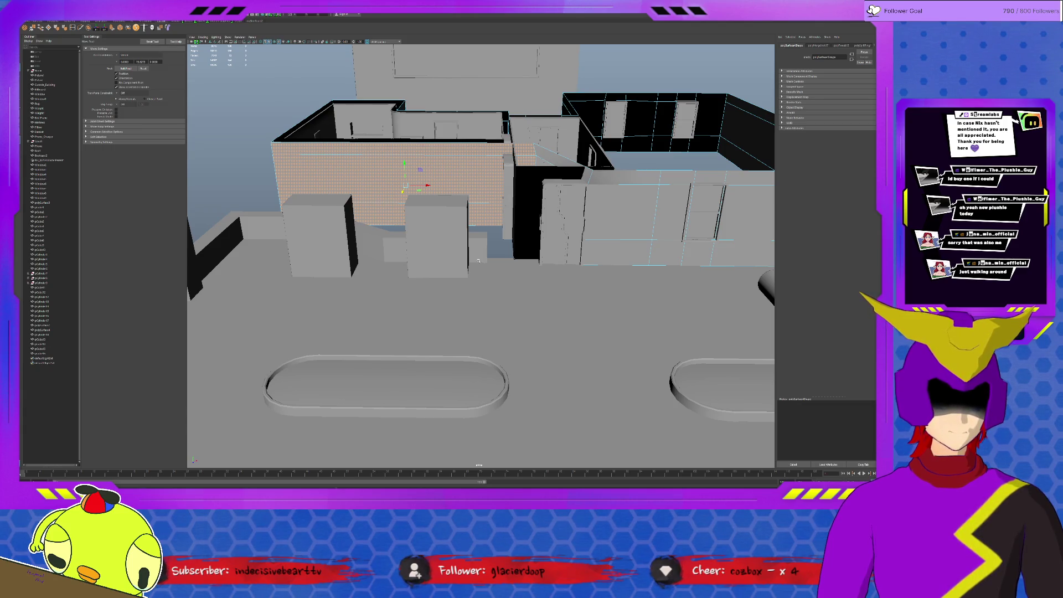
key([)
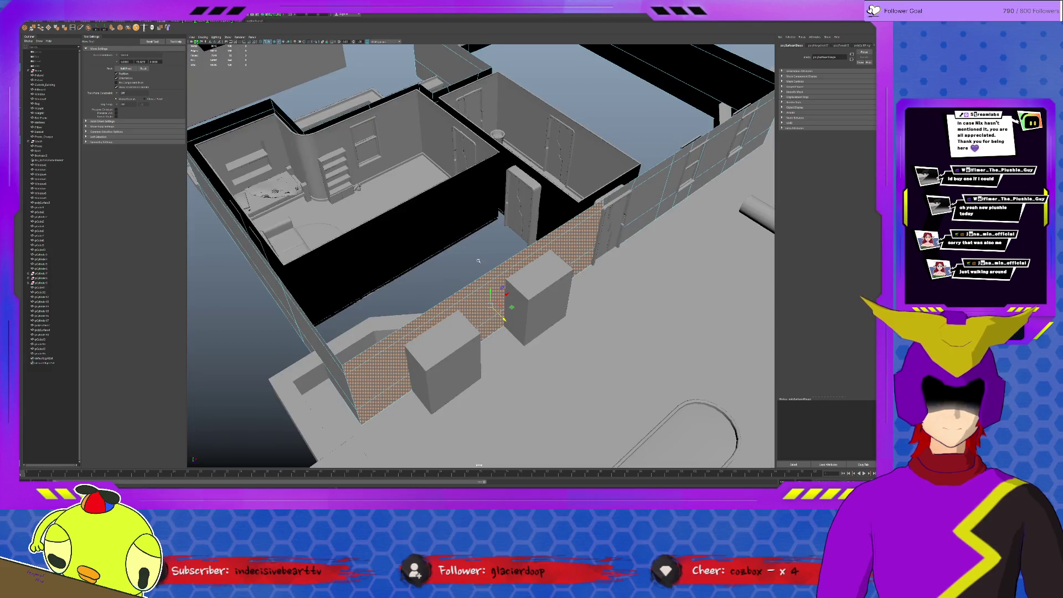
alt+drag(723, 316, 561, 289)
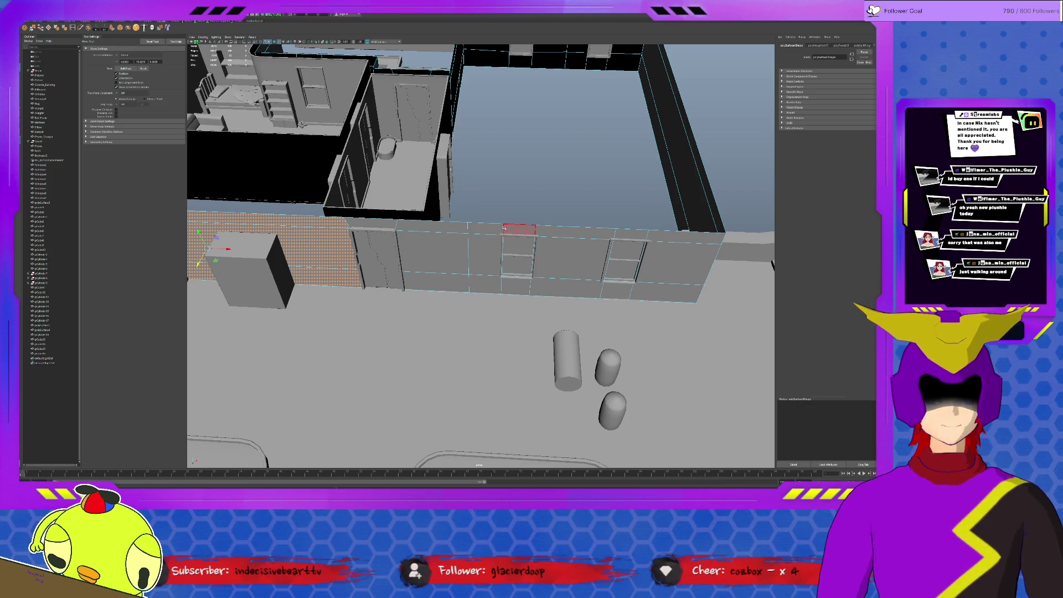
click(653, 288)
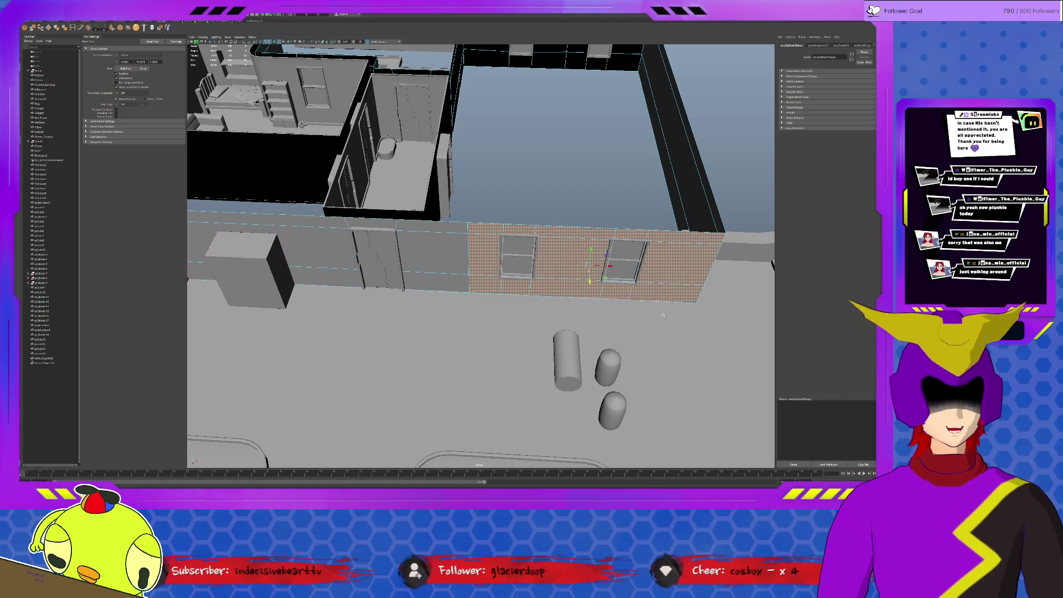
mouse_move(589, 281)
mouse_down()
mouse_move(583, 214)
mouse_move(585, 237)
mouse_move(537, 232)
mouse_up()
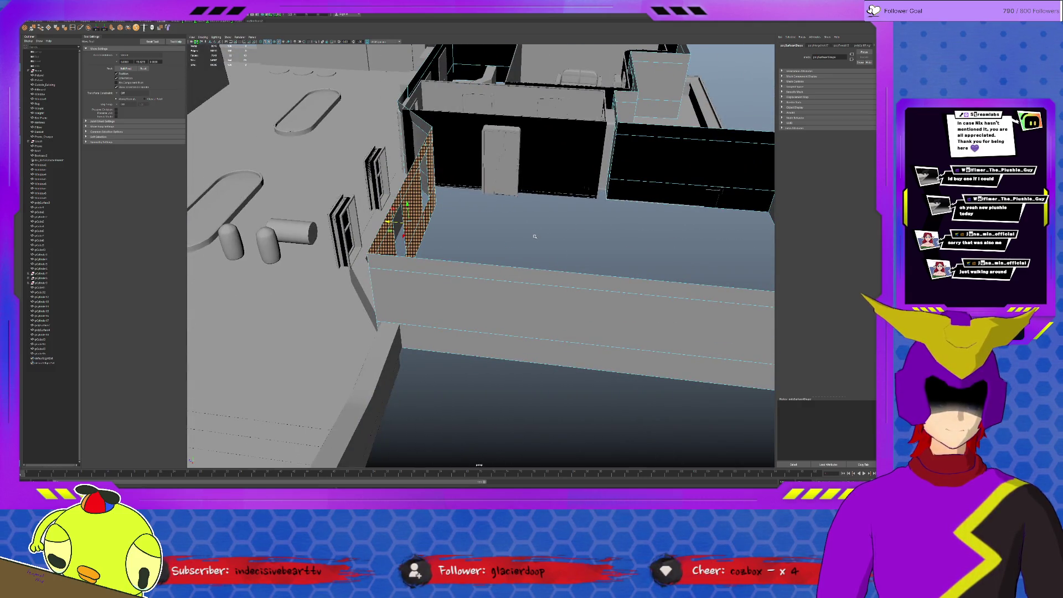
alt+drag(527, 243, 575, 239)
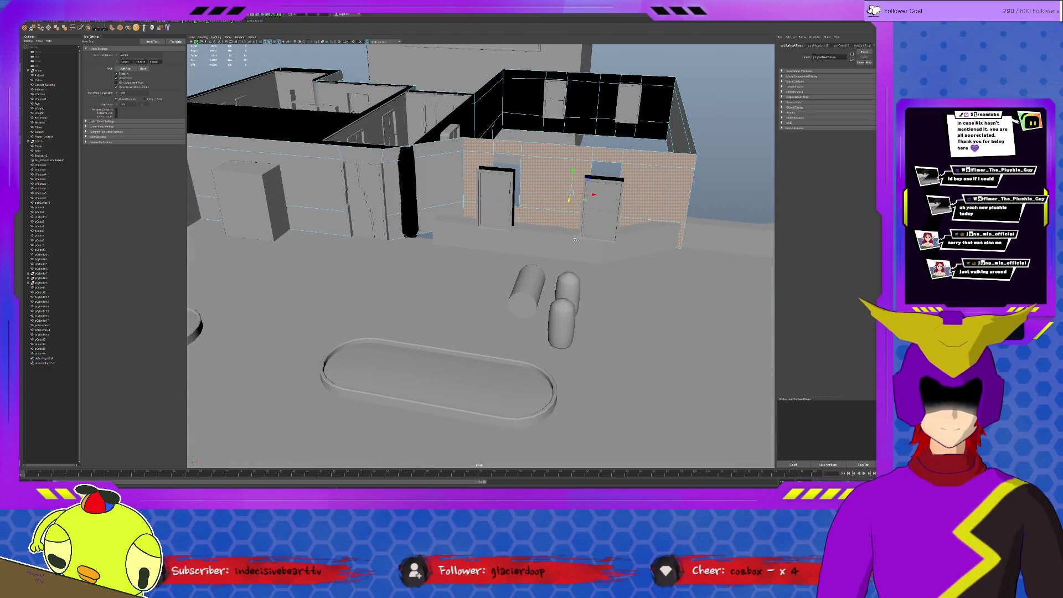
scroll(575, 239, down, 3)
alt+drag(576, 241, 529, 274)
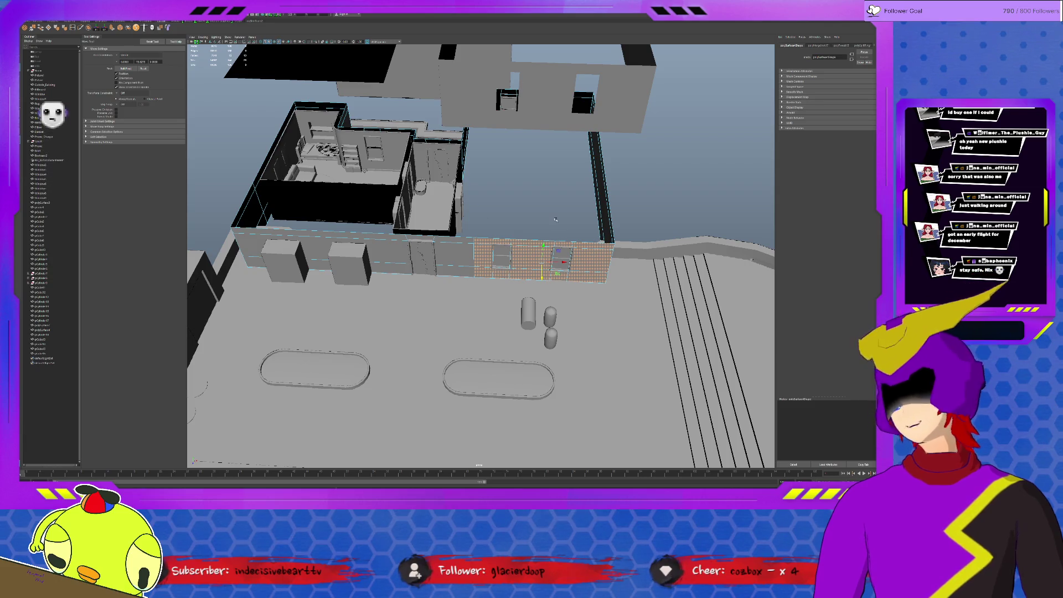
Step: Select pCube17, frame it, and scale it along X into a long box
click(523, 226)
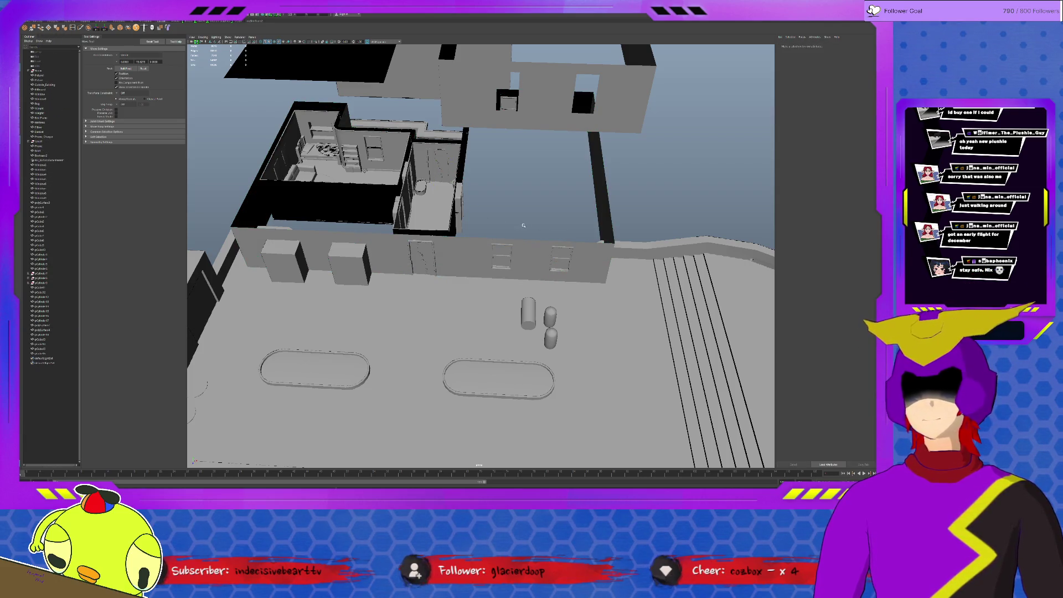
click(50, 21)
click(351, 178)
key(Up)
key(Down)
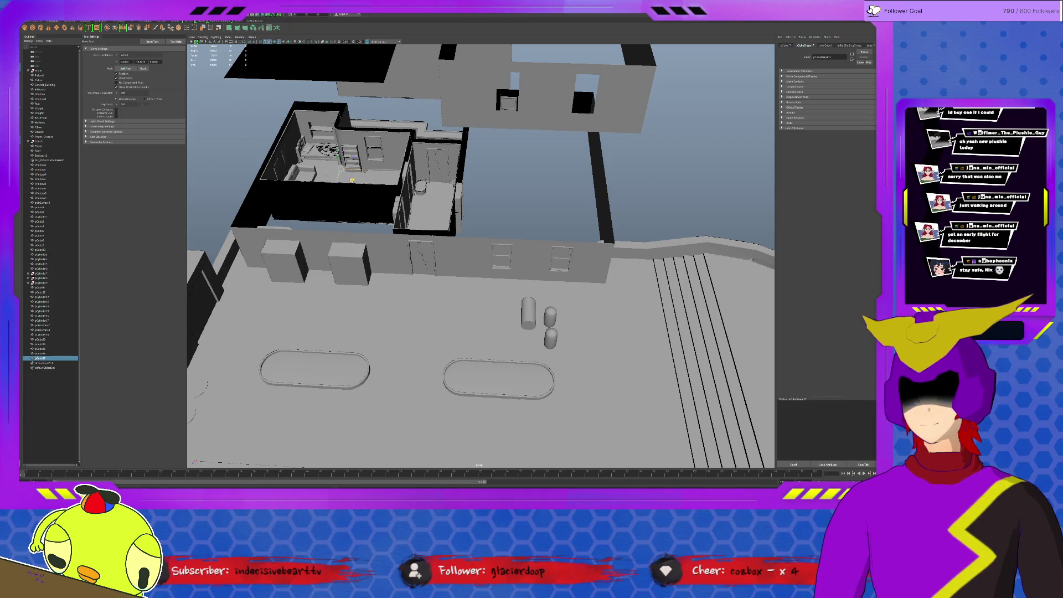
key(f)
key(r)
scroll(504, 238, up, 2)
scroll(517, 262, down, 6)
drag(501, 258, 587, 258)
mouse_move(482, 250)
alt+mouse_down()
mouse_move(479, 235)
mouse_move(529, 246)
mouse_move(503, 257)
mouse_move(515, 280)
mouse_move(464, 276)
mouse_move(462, 295)
mouse_move(327, 292)
alt+mouse_up()
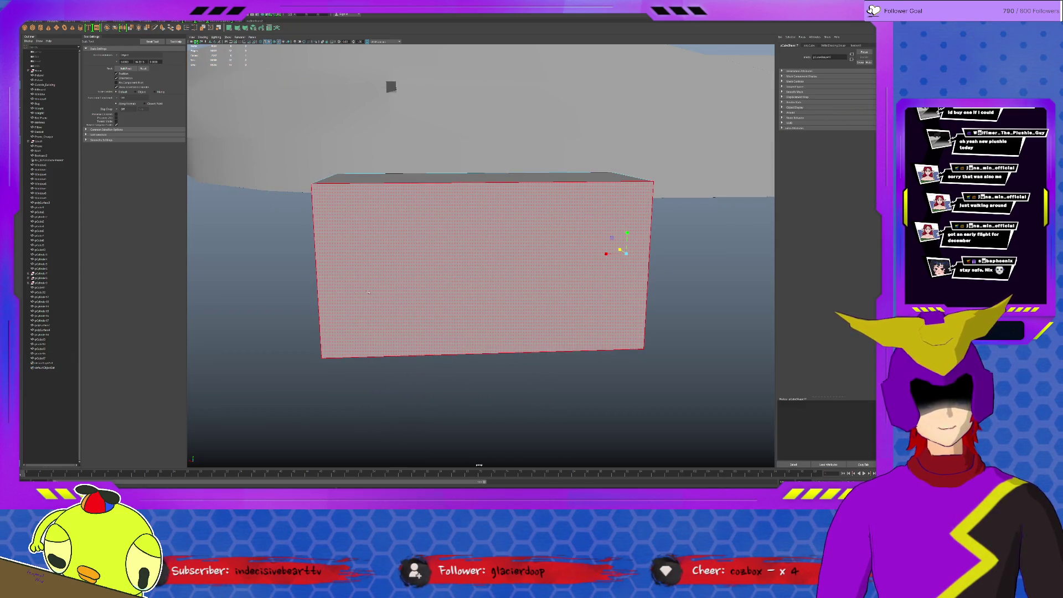
Step: Duplicate the box with Ctrl+D and lift the copy above the original
alt+drag(526, 295, 659, 121)
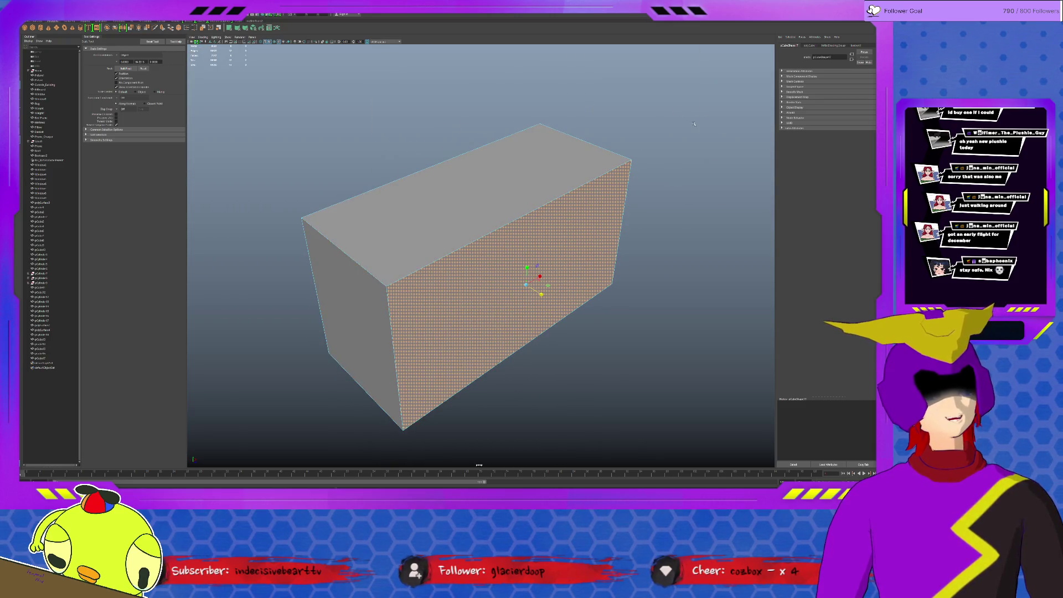
alt+drag(534, 338, 520, 349)
click(480, 260)
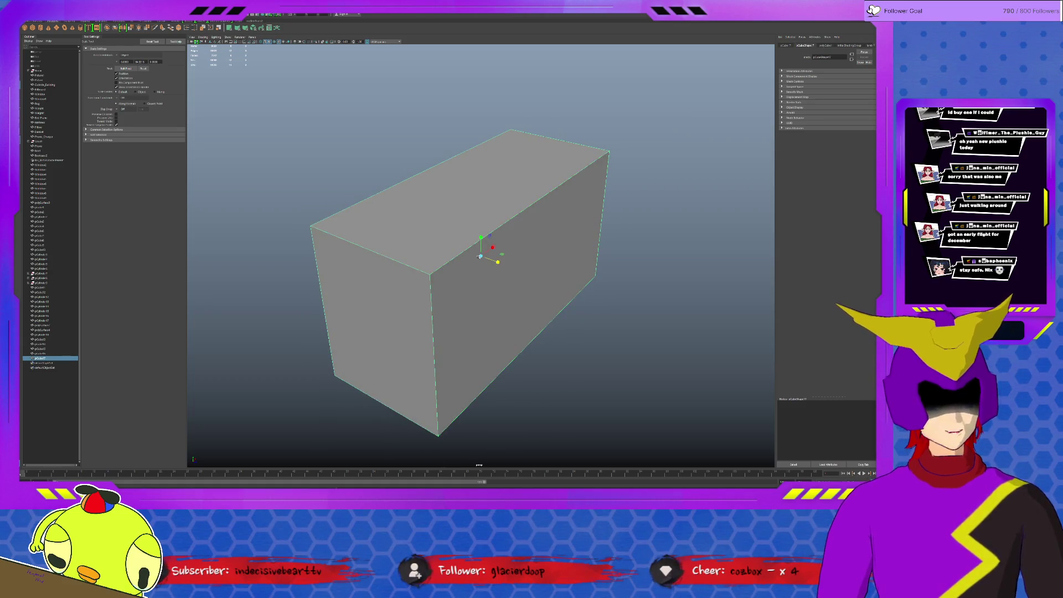
key(w)
key(ctrl+d)
drag(482, 235, 479, 106)
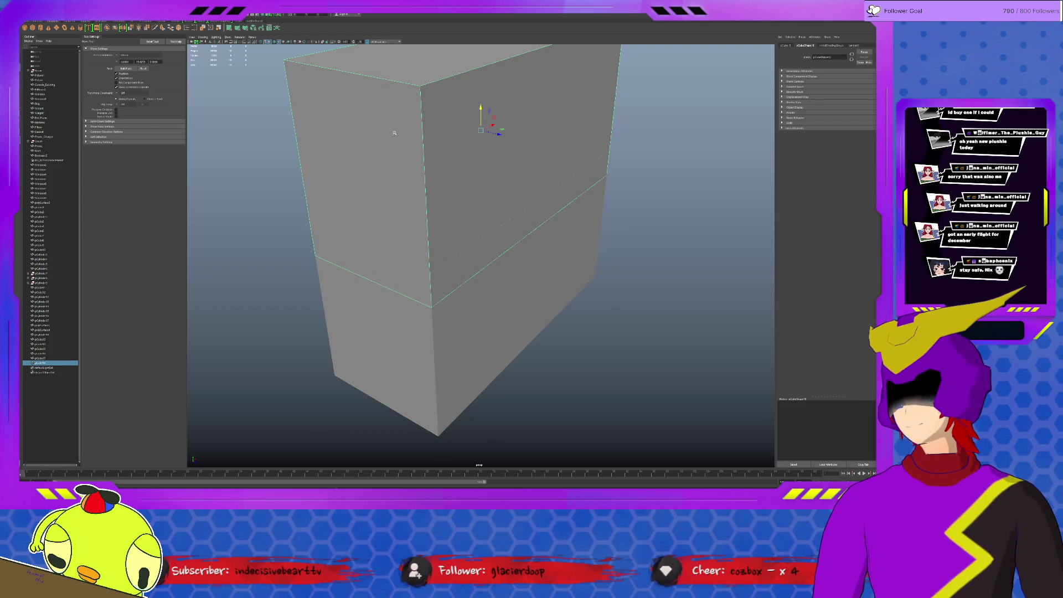
Step: Delete the upper copy's faces, leaving only a flat plane
key(F11)
click(560, 143)
mouse_move(560, 142)
alt+mouse_down()
mouse_move(541, 123)
mouse_move(658, 283)
alt+mouse_up()
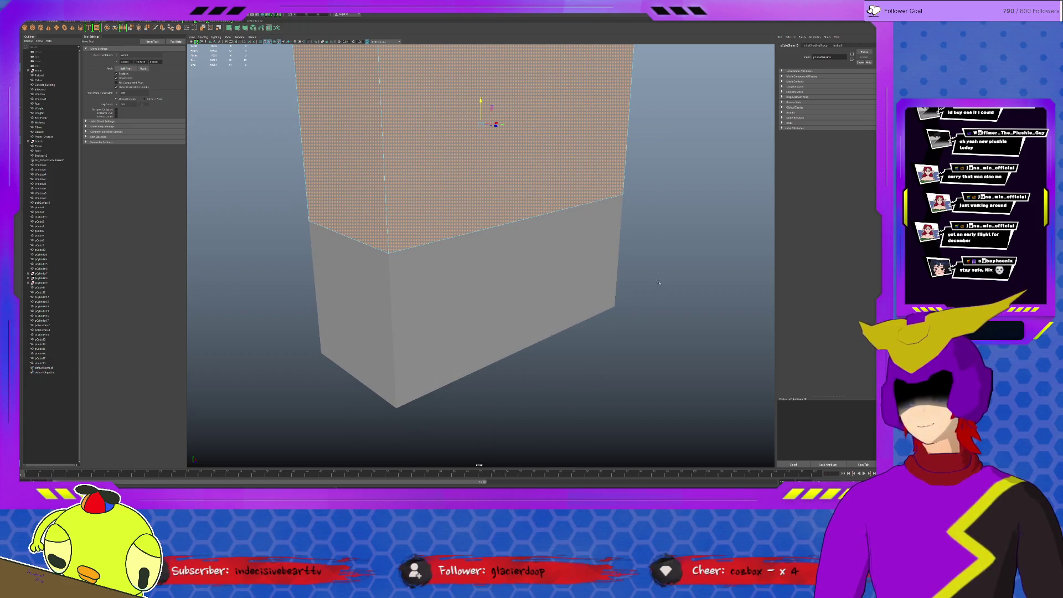
key(Delete)
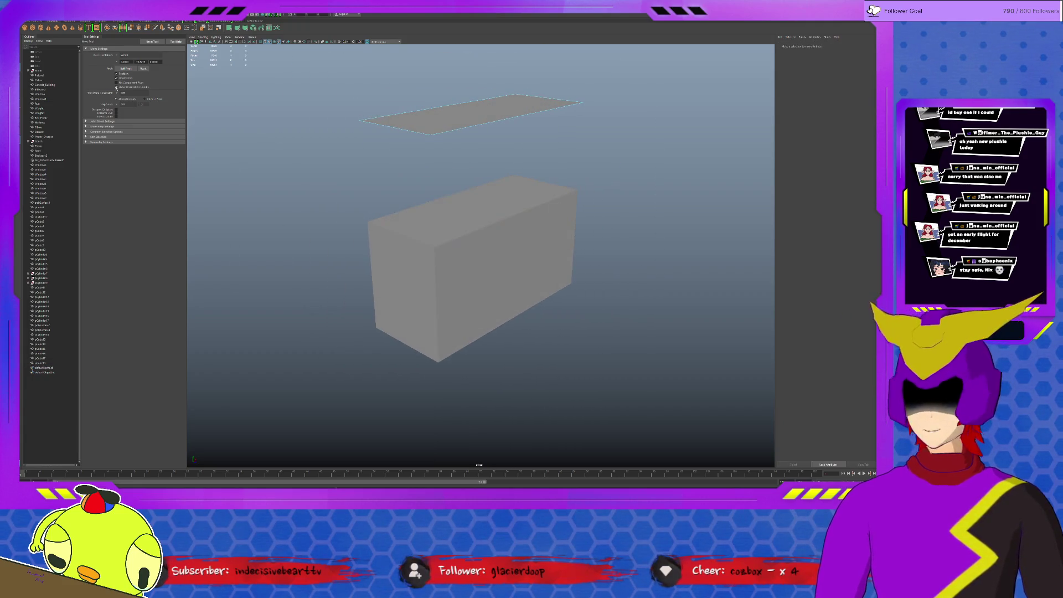
Step: Insert an edge loop across the plane's middle using the multiple-loops setting
click(163, 21)
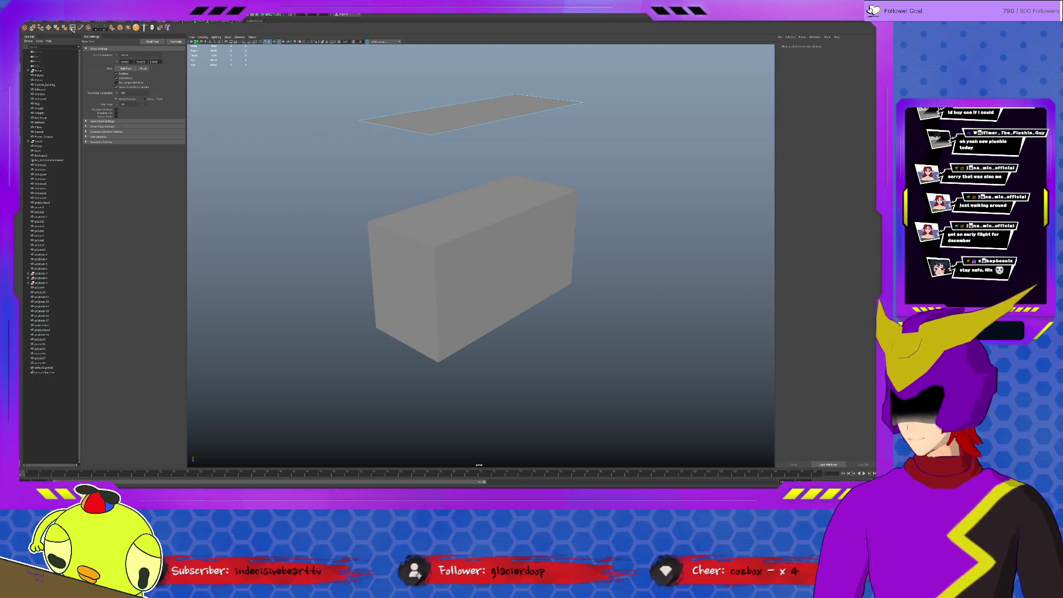
click(72, 28)
click(141, 76)
click(396, 128)
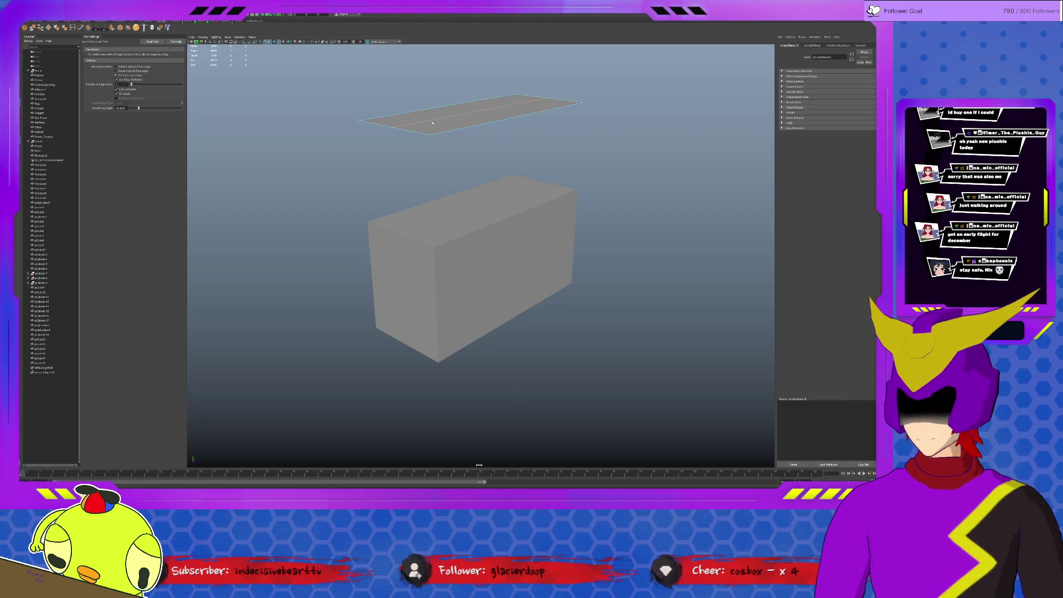
Step: Lift the centre edge into a roof ridge and lower the roof onto the box
key(w)
drag(482, 88, 482, 68)
key(F8)
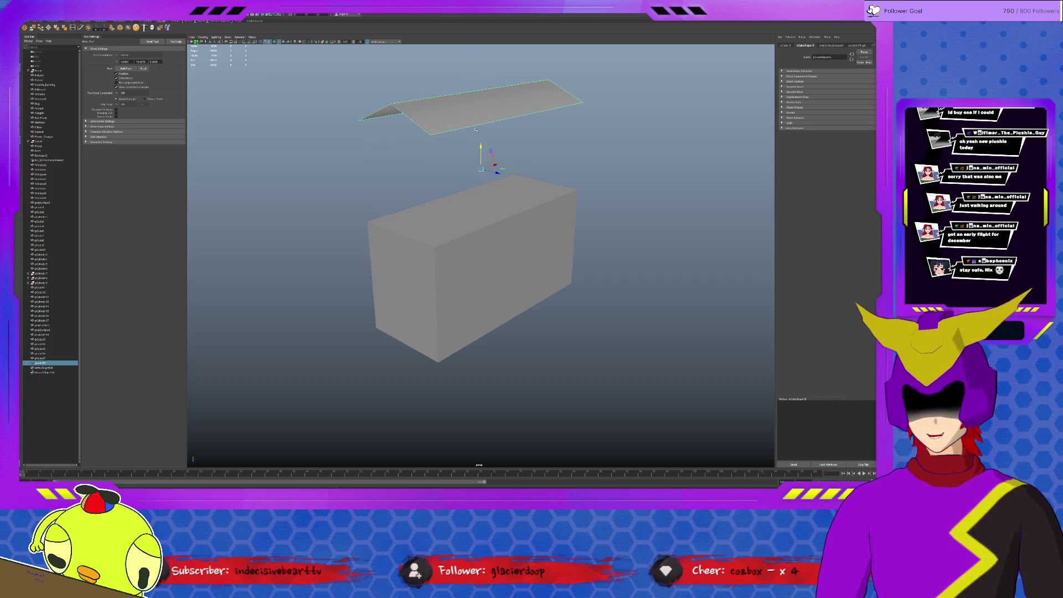
mouse_move(480, 145)
mouse_down()
mouse_move(481, 233)
mouse_move(489, 199)
mouse_up()
Step: Extrude the eave edges outward and widen the roof along X into an overhang
key(F10)
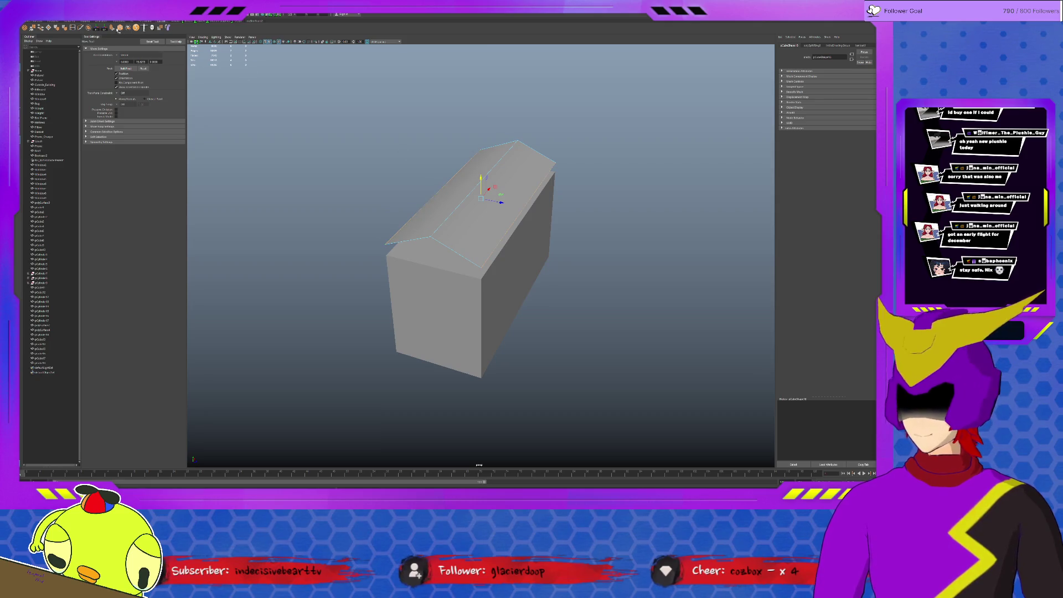
click(504, 211)
key(ctrl+e)
mouse_move(538, 216)
mouse_down()
mouse_move(550, 227)
mouse_move(480, 197)
mouse_up()
key(F8)
click(481, 197)
mouse_move(504, 241)
mouse_down()
mouse_move(532, 235)
mouse_move(583, 183)
mouse_up()
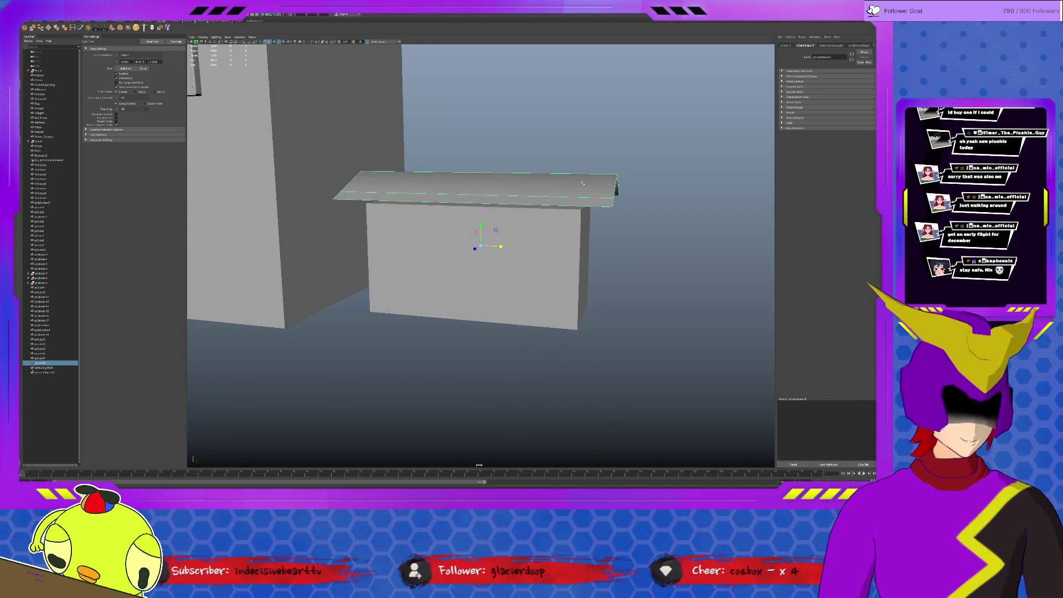
Step: Push the top roof face down to form a ledge
mouse_move(560, 236)
alt+mouse_down()
mouse_move(515, 207)
mouse_move(551, 217)
alt+mouse_up()
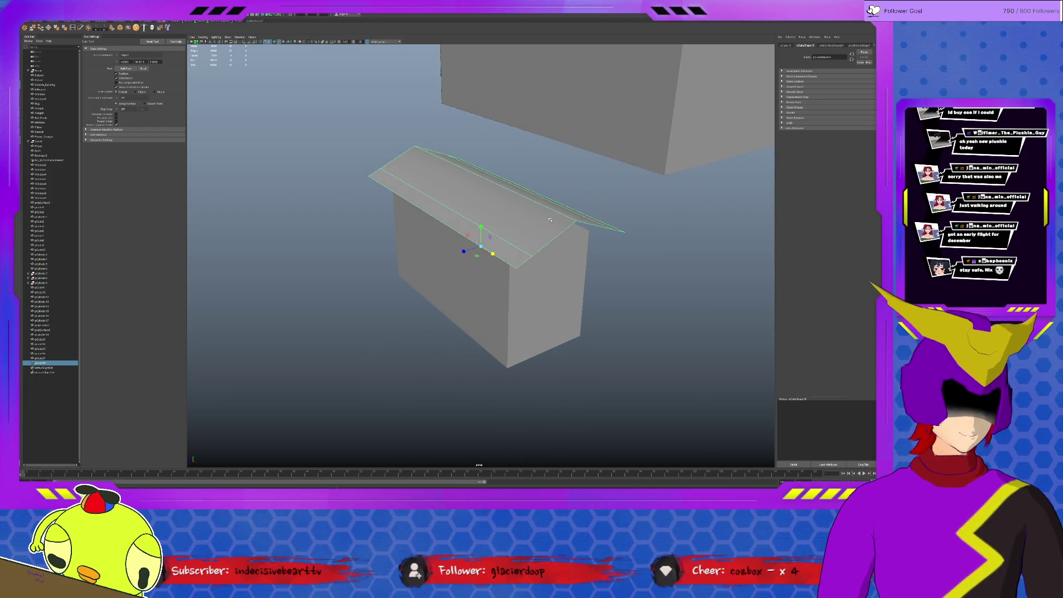
alt+drag(544, 227, 528, 213)
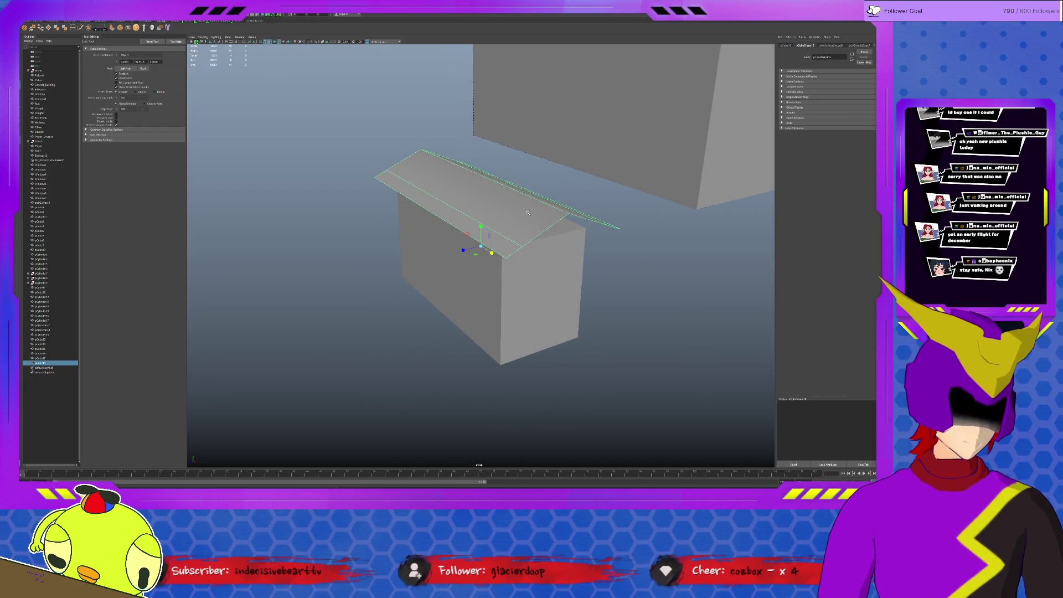
key(F11)
click(487, 181)
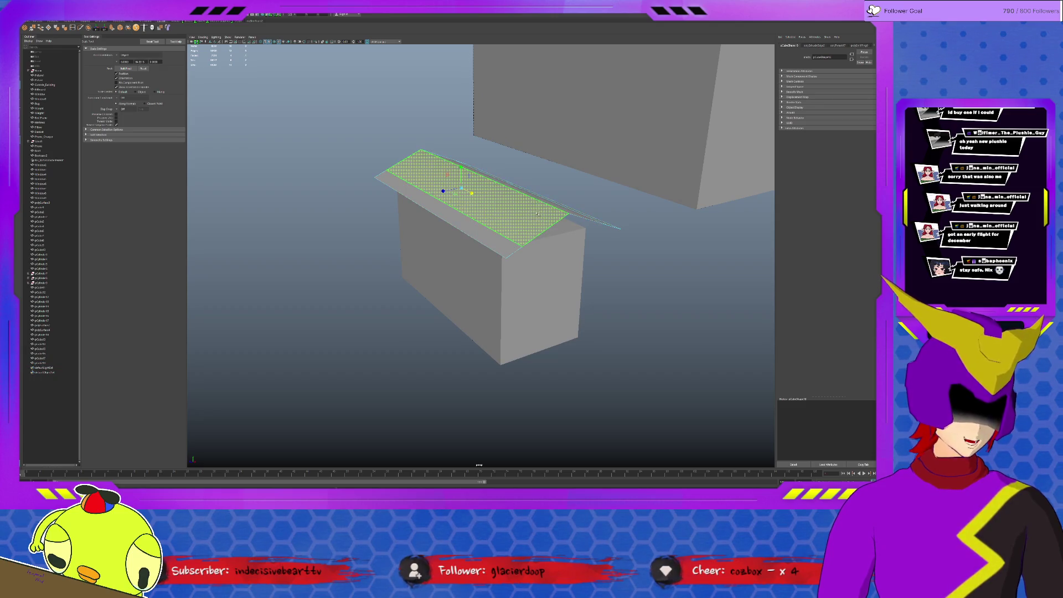
key(w)
drag(460, 166, 480, 205)
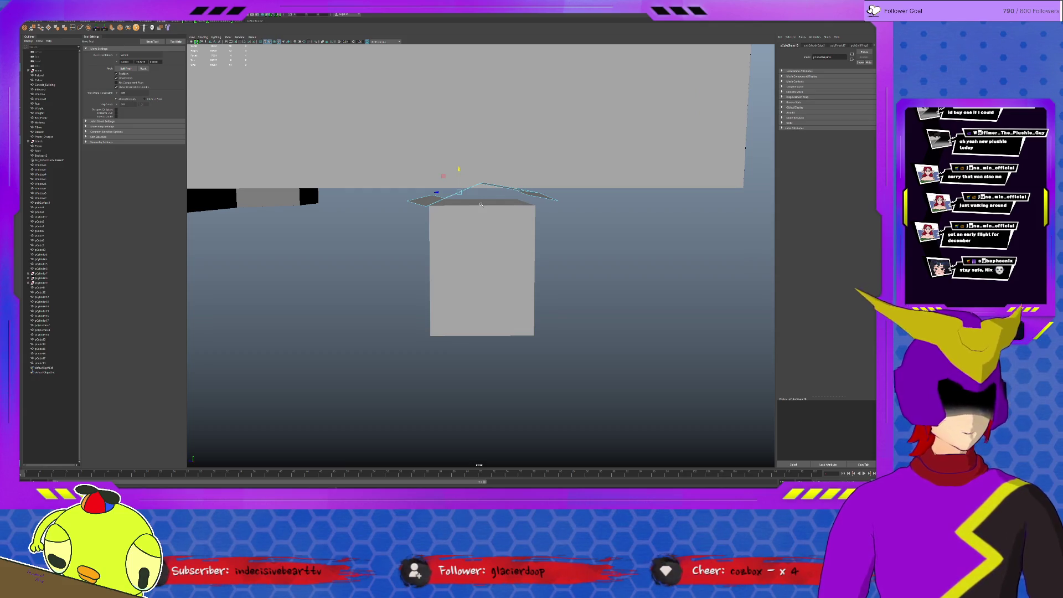
Step: Delete the box and roof from the scene
key(bracketleft)
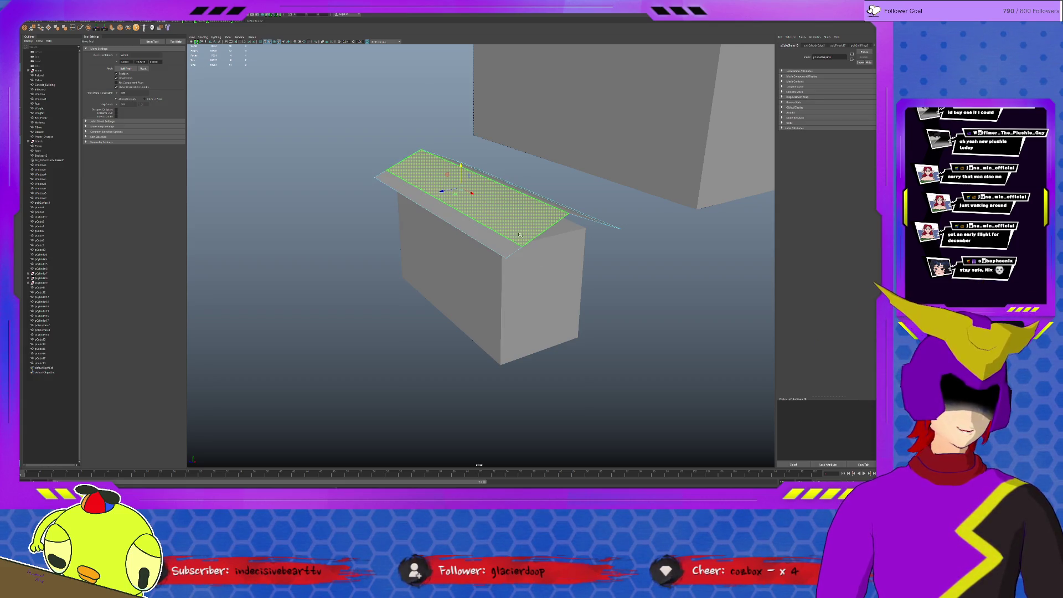
key(F8)
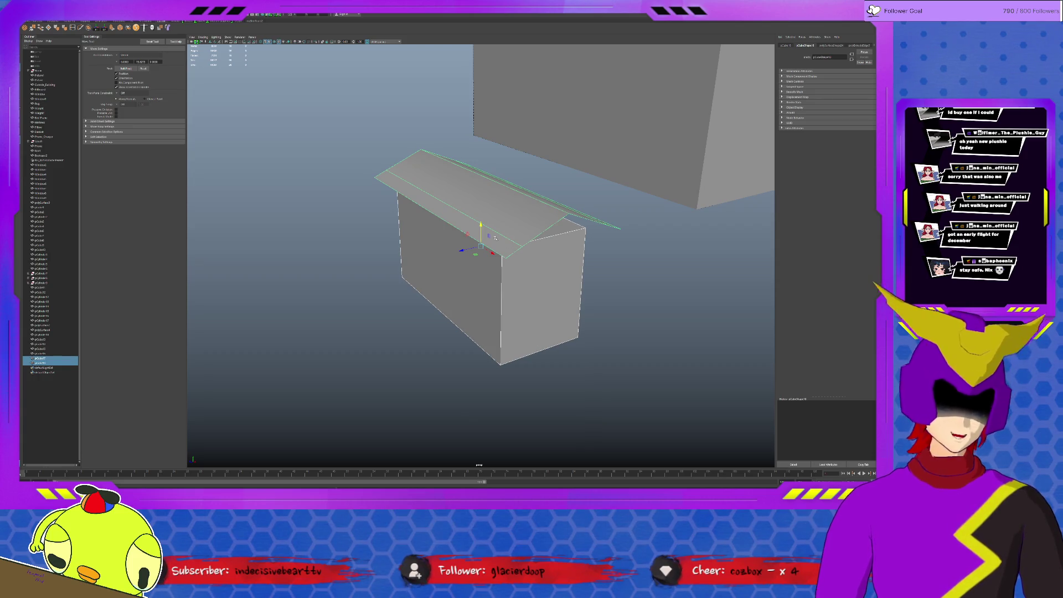
key(Delete)
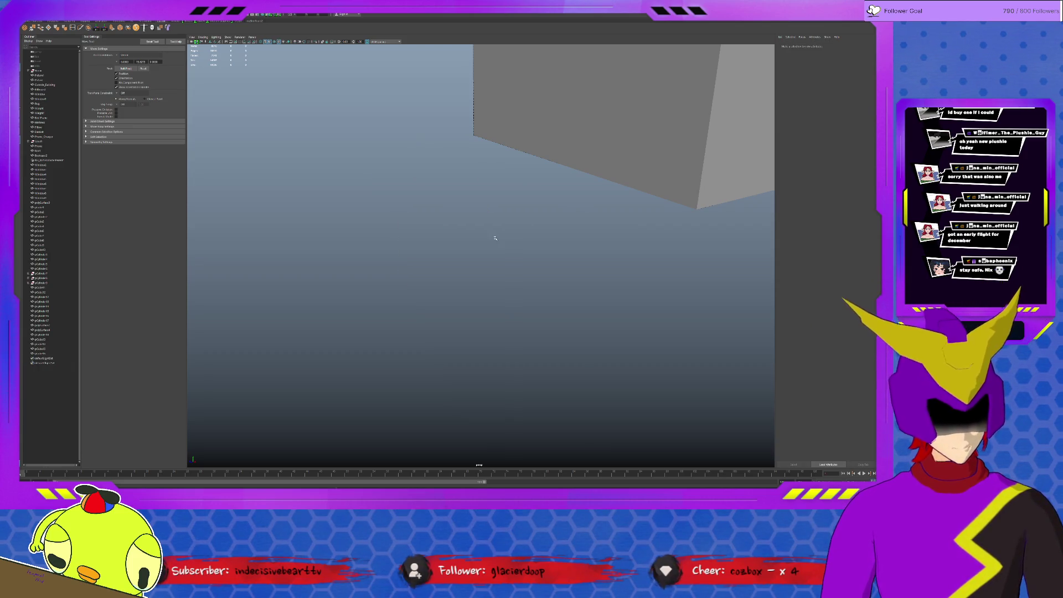
Step: Zoom out to a higher view of the stadium and select the outer wall surrounding the ground-floor rooms
scroll(490, 275, down, 10)
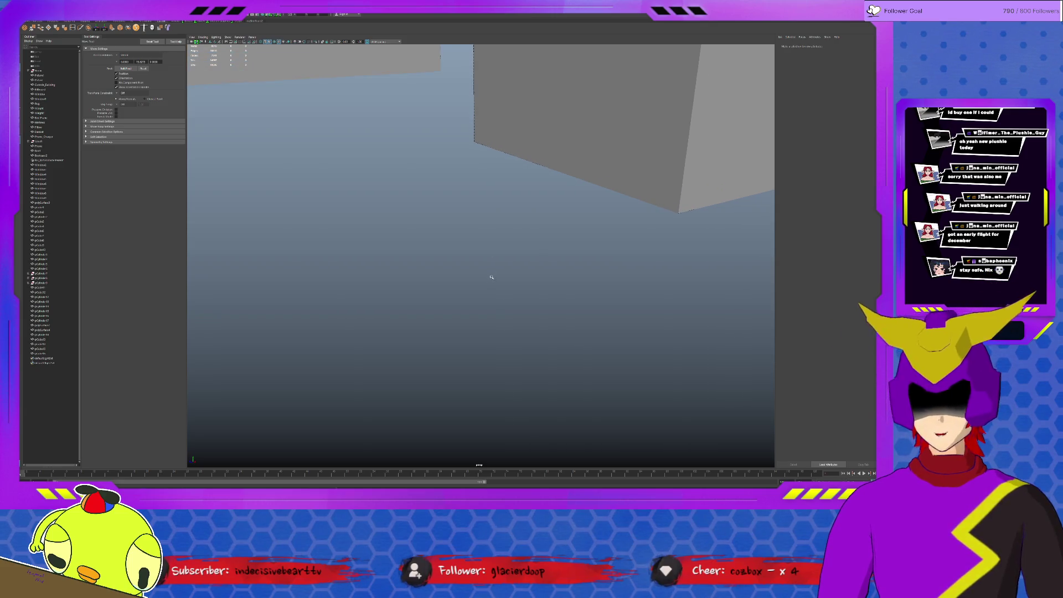
mouse_move(489, 275)
alt+mouse_down()
mouse_move(354, 288)
mouse_move(421, 260)
alt+mouse_up()
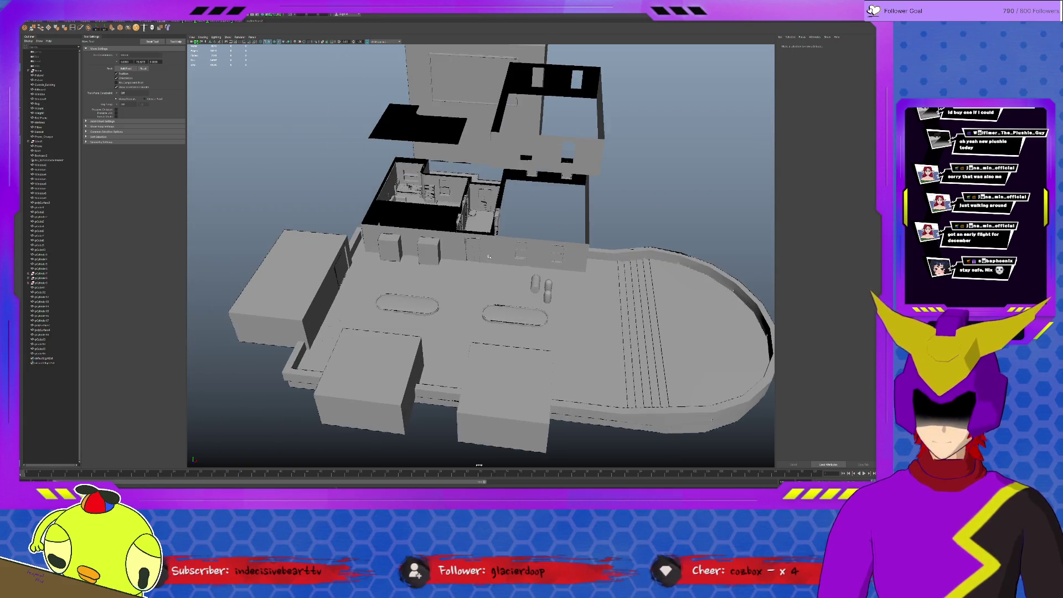
scroll(471, 255, up, 5)
click(506, 249)
mouse_move(506, 248)
alt+mouse_down()
mouse_move(559, 247)
mouse_move(502, 253)
mouse_move(541, 241)
alt+mouse_up()
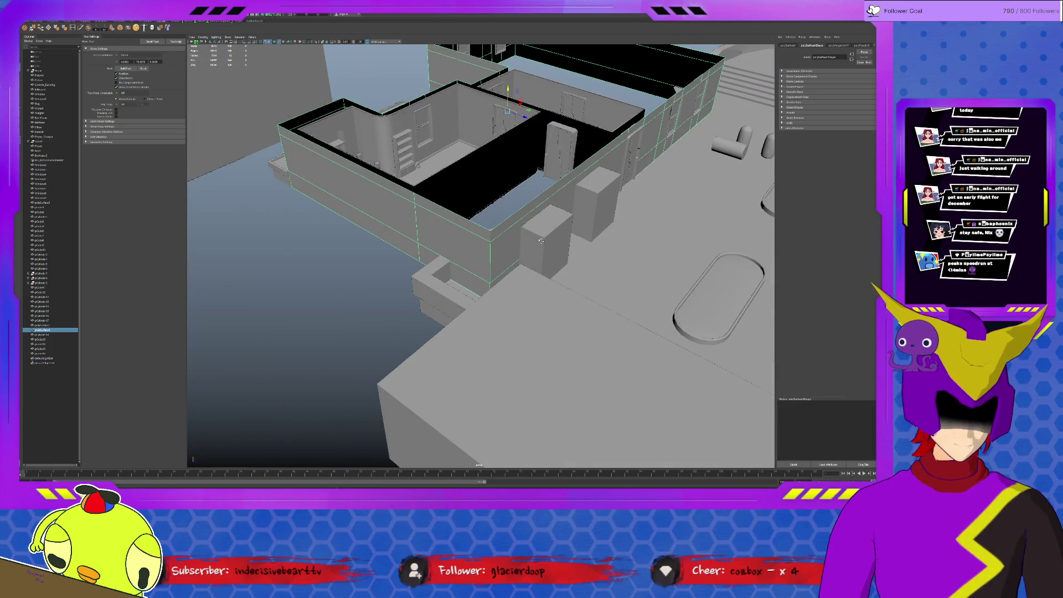
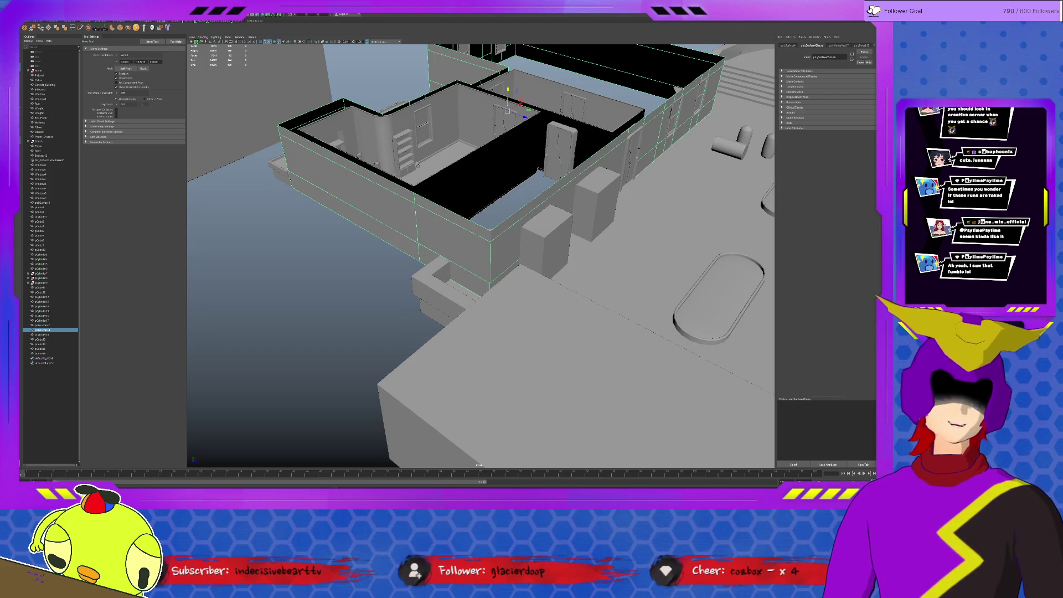
Step: Inspect the house by selecting wall pieces and orbiting out to a wider view
click(660, 126)
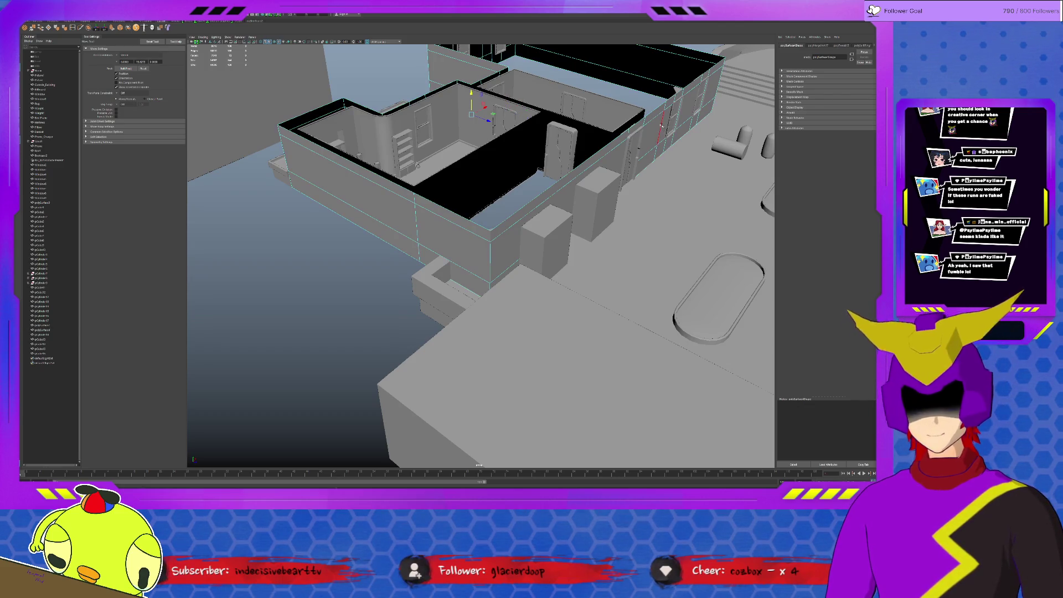
click(423, 233)
alt+drag(706, 137, 699, 296)
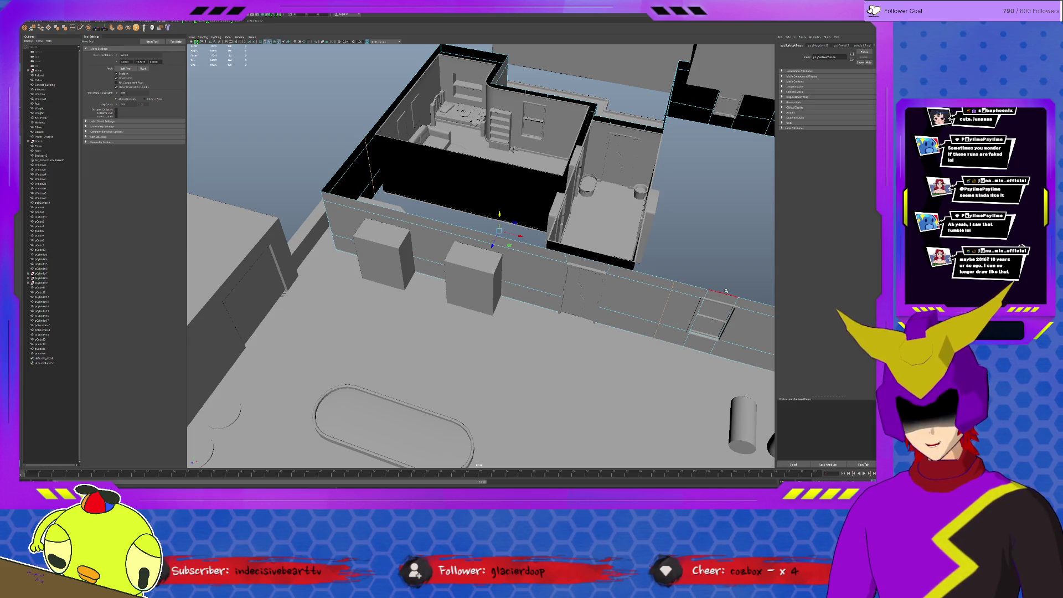
click(726, 290)
mouse_move(726, 290)
alt+mouse_down()
mouse_move(628, 299)
mouse_move(681, 310)
alt+mouse_up()
click(736, 191)
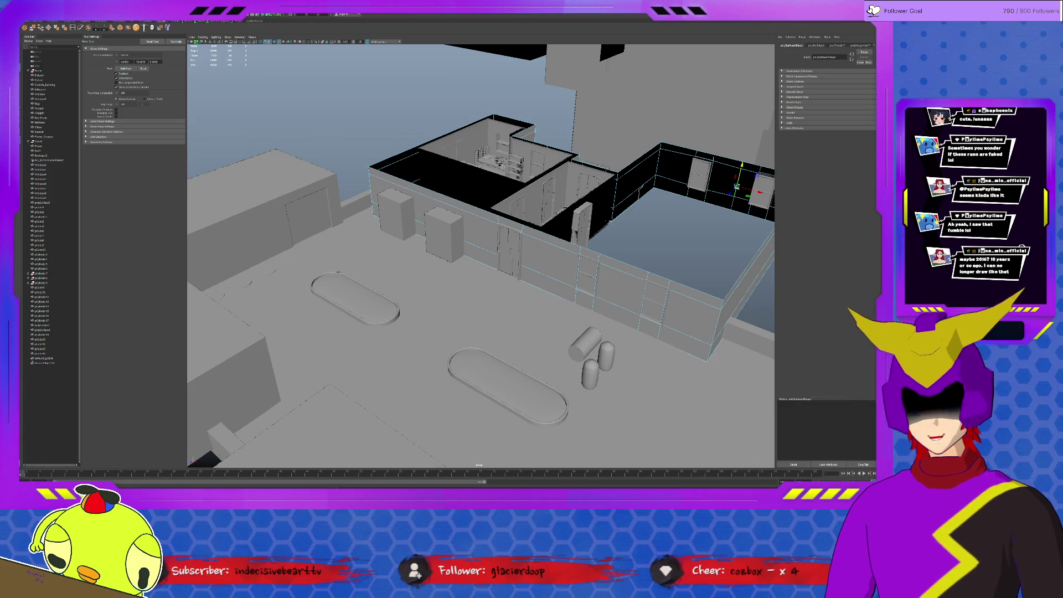
click(711, 198)
alt+drag(686, 203, 554, 205)
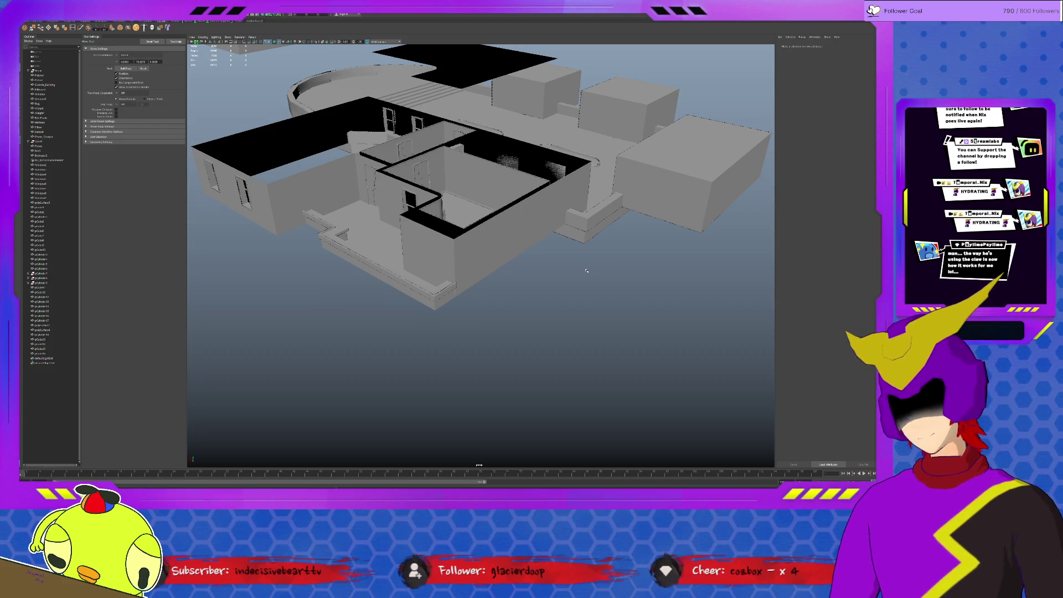
Step: Examine the floating windowed wall mesh from below, the side and a distance
scroll(606, 259, up, 3)
mouse_move(606, 259)
alt+mouse_down()
mouse_move(659, 242)
mouse_move(545, 290)
alt+mouse_up()
scroll(548, 277, up, 8)
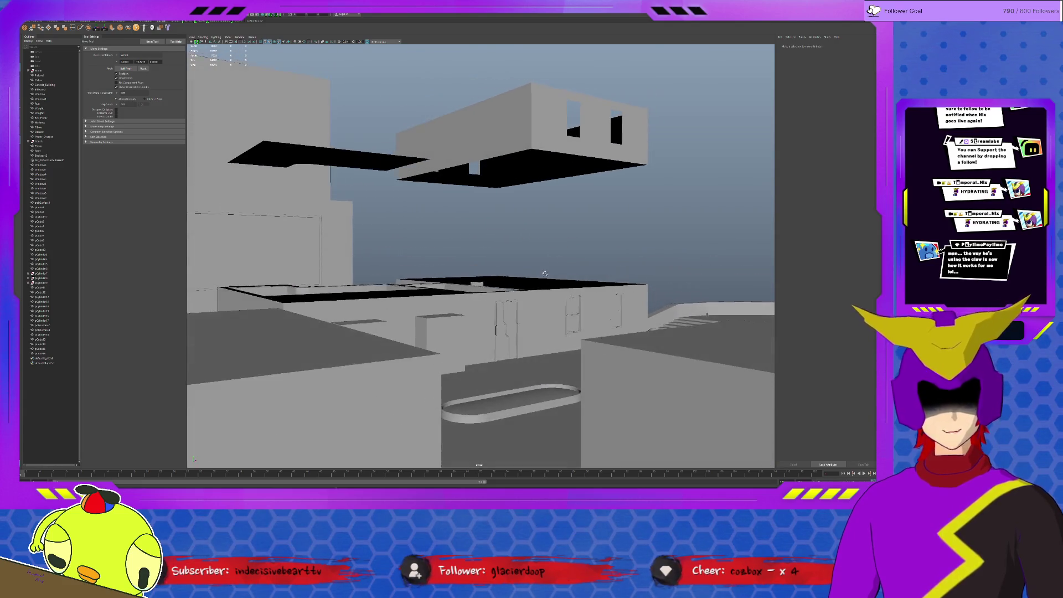
mouse_move(574, 247)
alt+mouse_down()
mouse_move(476, 274)
mouse_move(497, 298)
mouse_move(510, 274)
alt+mouse_up()
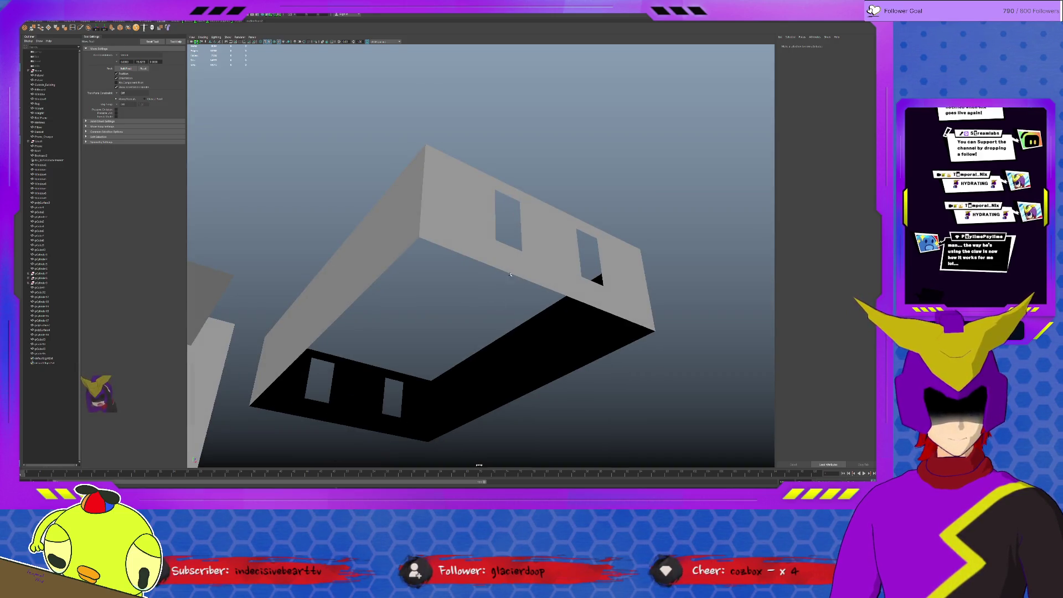
click(510, 207)
click(511, 208)
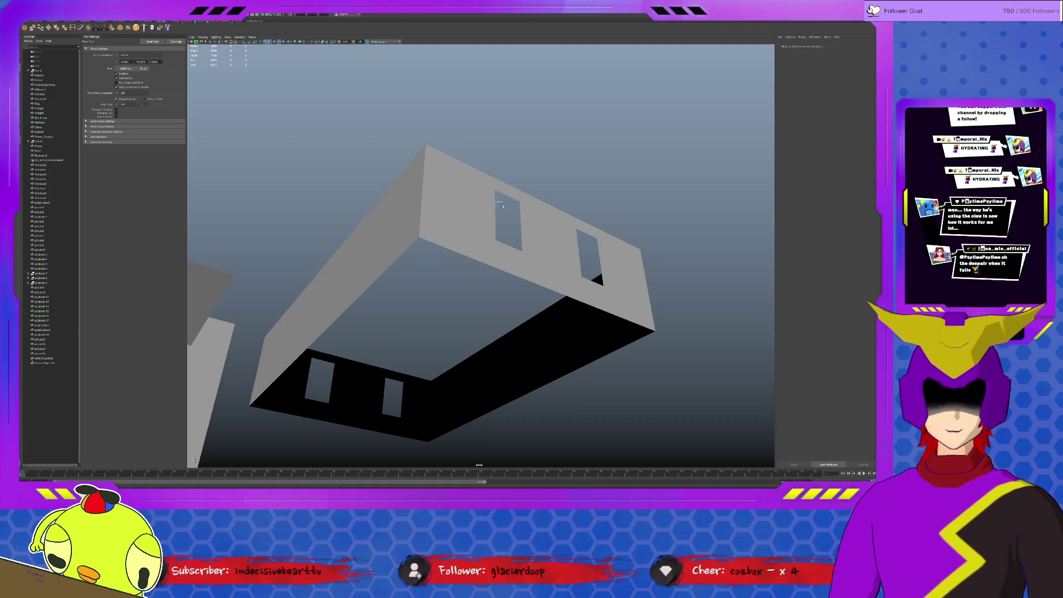
click(498, 205)
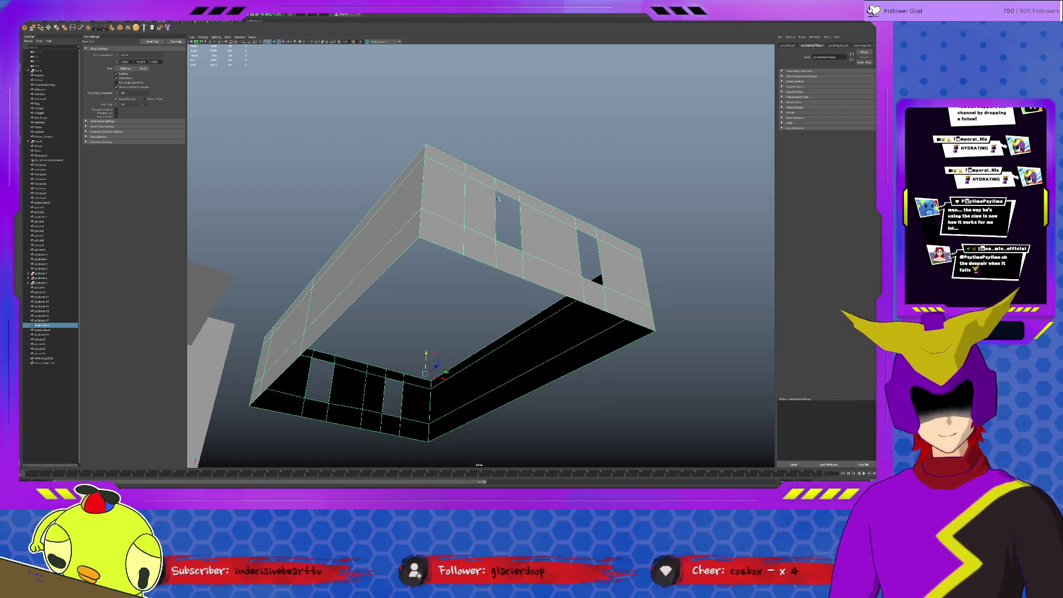
click(500, 198)
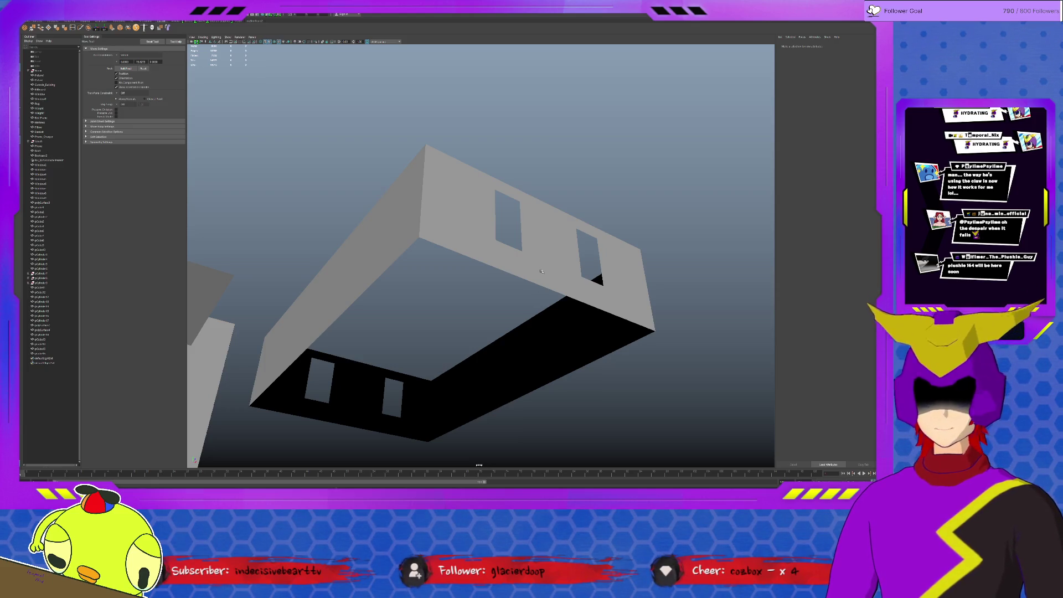
mouse_move(581, 298)
alt+mouse_down()
mouse_move(581, 315)
mouse_move(509, 274)
mouse_move(447, 197)
alt+mouse_up()
click(447, 197)
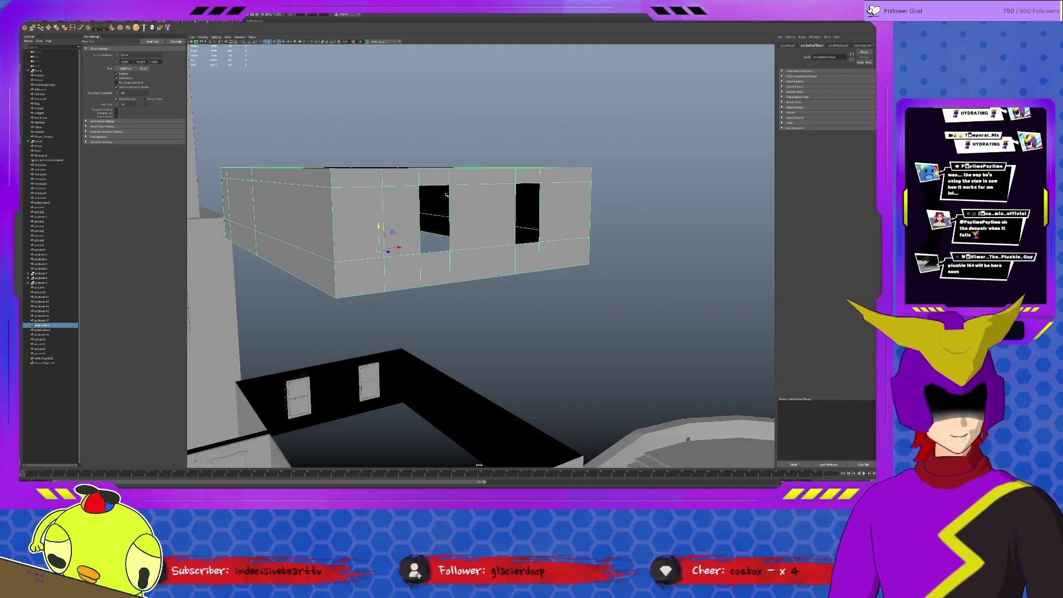
scroll(423, 144, up, 5)
mouse_move(489, 249)
alt+mouse_down()
mouse_move(476, 276)
mouse_move(531, 348)
mouse_move(487, 266)
mouse_move(487, 226)
mouse_move(496, 266)
mouse_move(517, 232)
mouse_move(525, 403)
mouse_move(512, 389)
alt+mouse_up()
alt+right_drag(513, 388, 497, 381)
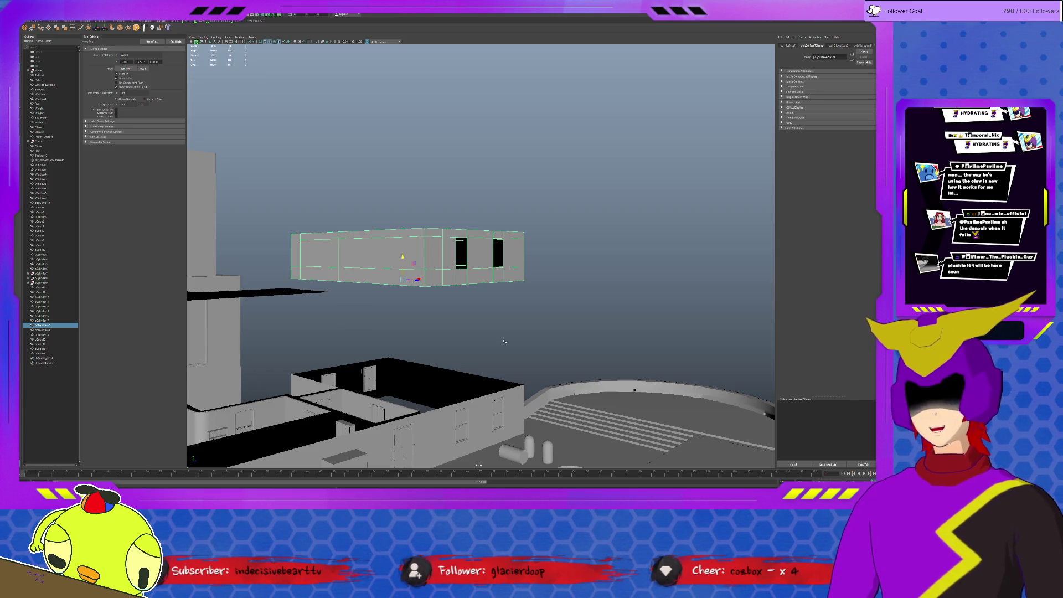
Step: Frame the lower house and select its large outer wall mesh
key(f)
alt+drag(525, 330, 566, 329)
alt+middle_drag(657, 313, 457, 251)
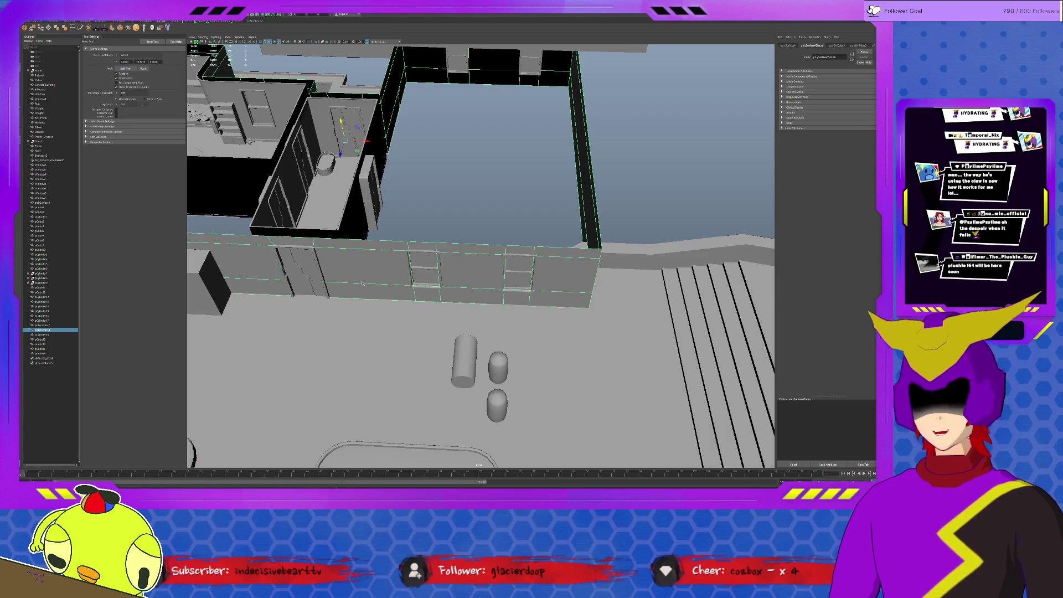
scroll(436, 253, down, 5)
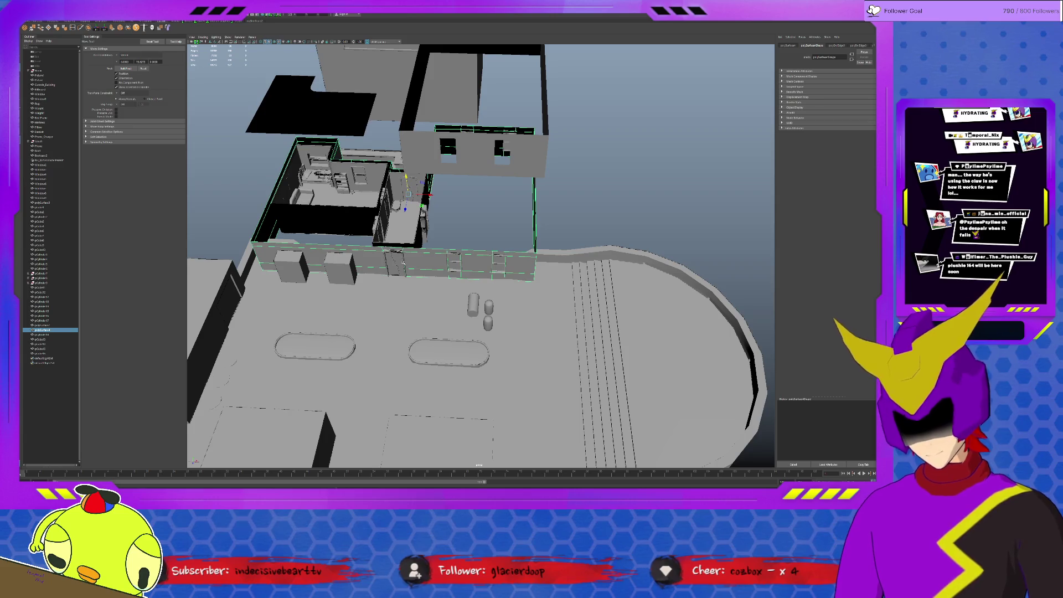
scroll(439, 249, up, 5)
alt+middle_drag(438, 248, 636, 249)
click(469, 218)
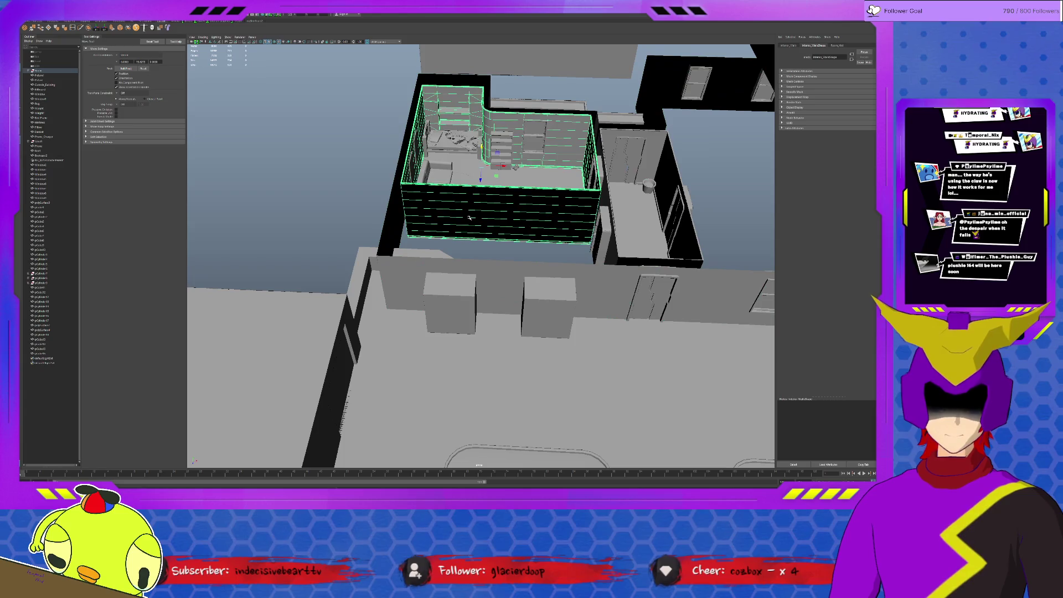
click(495, 266)
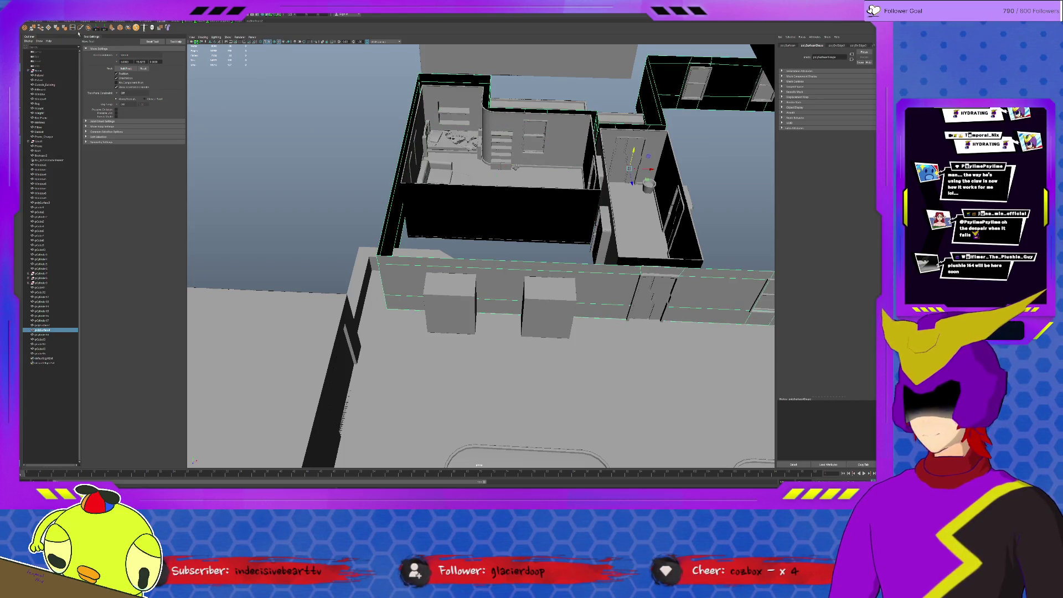
alt+drag(509, 306, 446, 284)
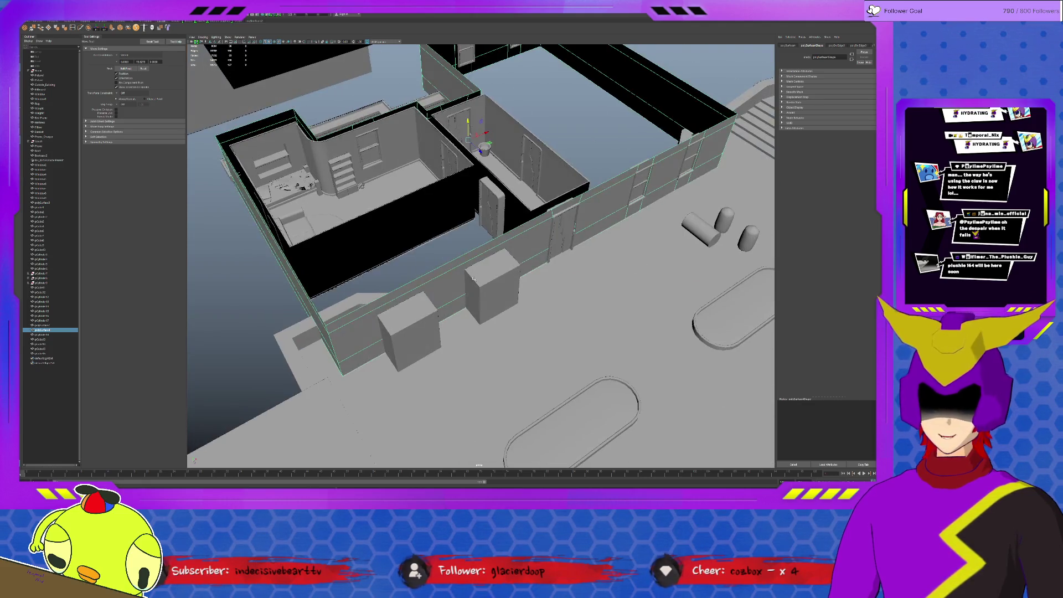
Step: Push a face loop of the outer wall back and up, then review and deselect
key(F11)
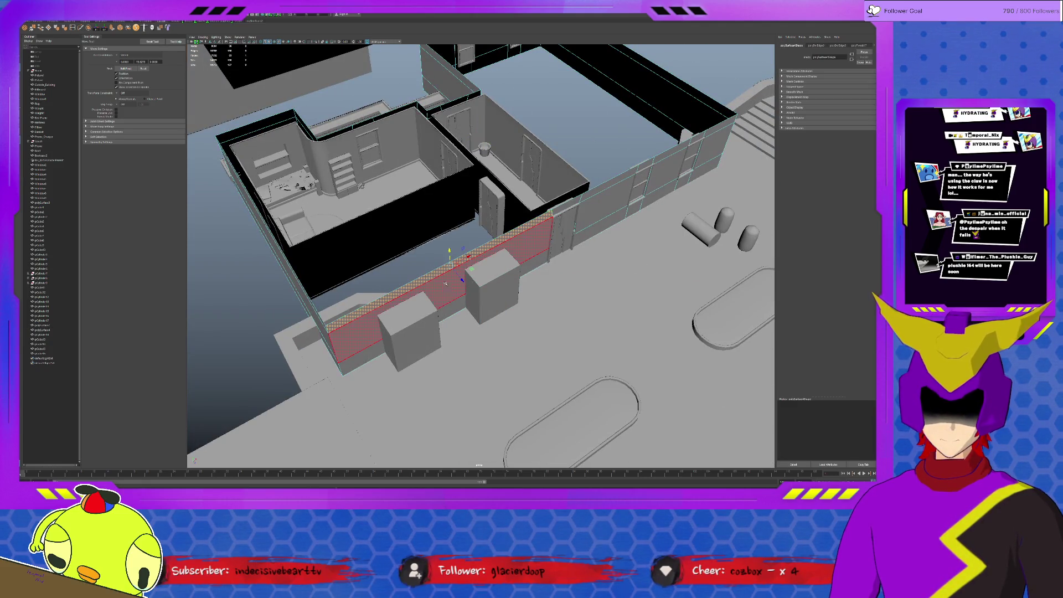
double_click(453, 305)
drag(462, 304, 420, 248)
mouse_move(675, 339)
alt+mouse_down()
mouse_move(547, 274)
mouse_move(582, 322)
mouse_move(601, 319)
alt+mouse_up()
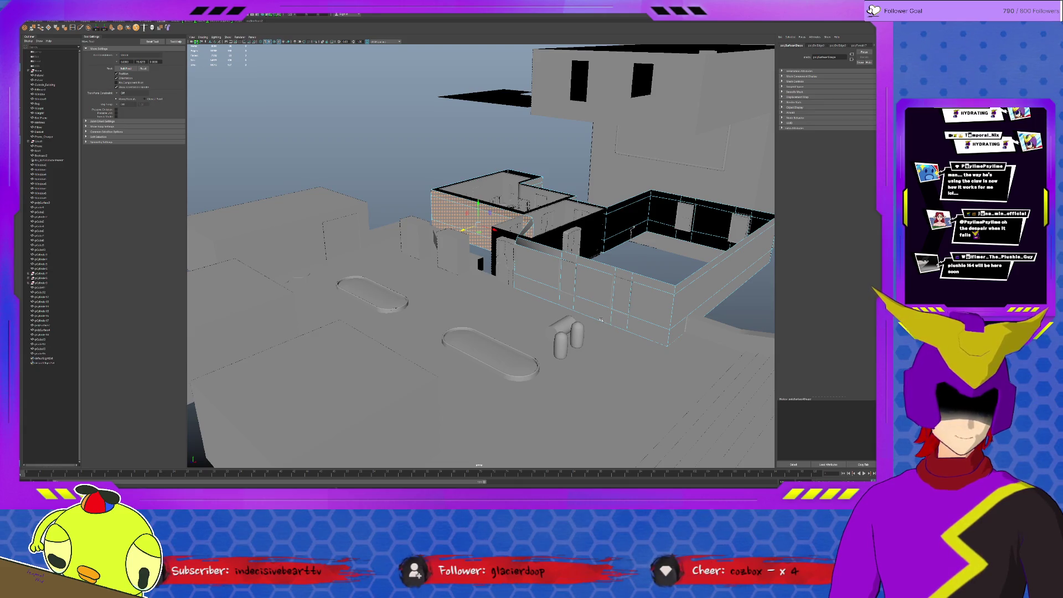
key(bracketleft)
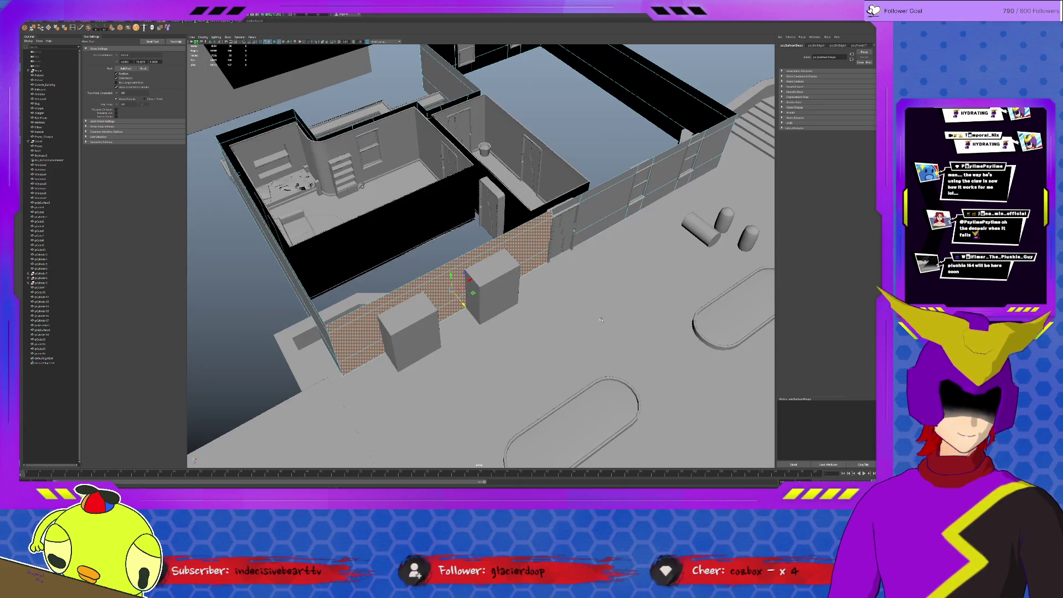
mouse_move(630, 312)
alt+mouse_down()
mouse_move(540, 333)
mouse_move(620, 305)
mouse_move(560, 242)
alt+mouse_up()
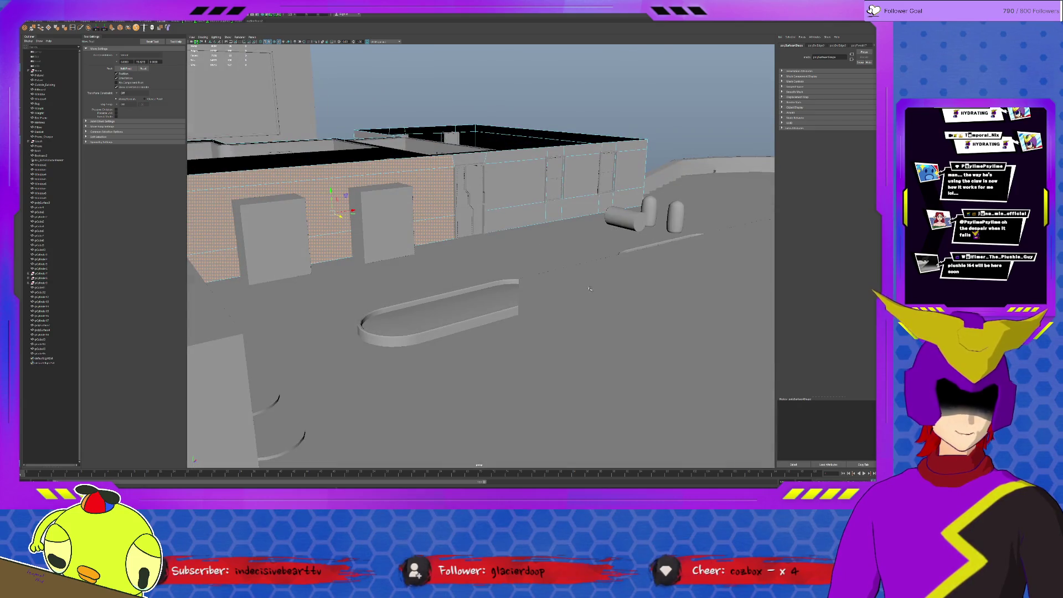
click(560, 242)
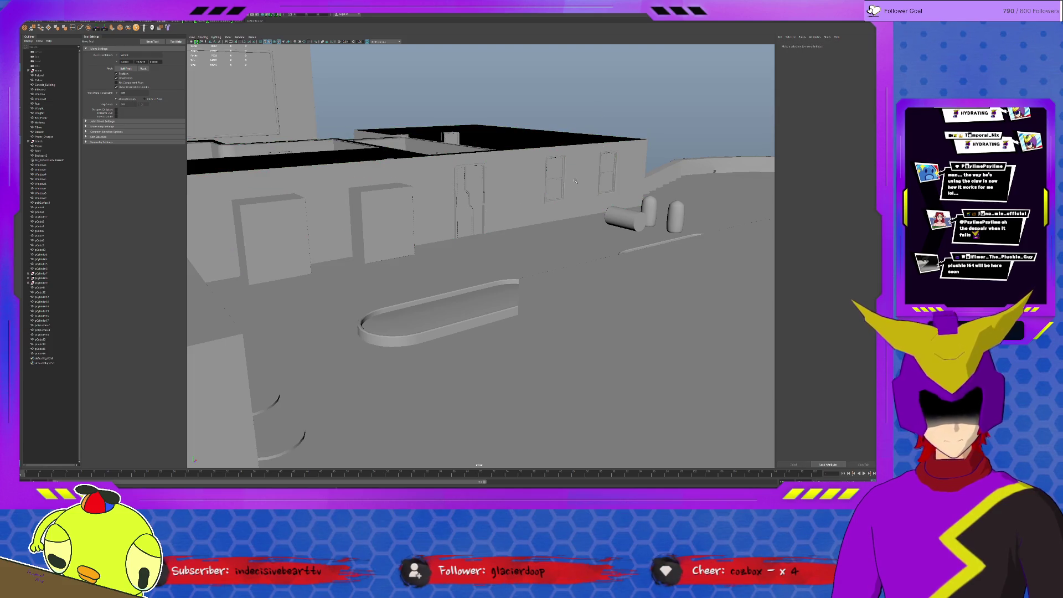
alt+drag(531, 162, 569, 223)
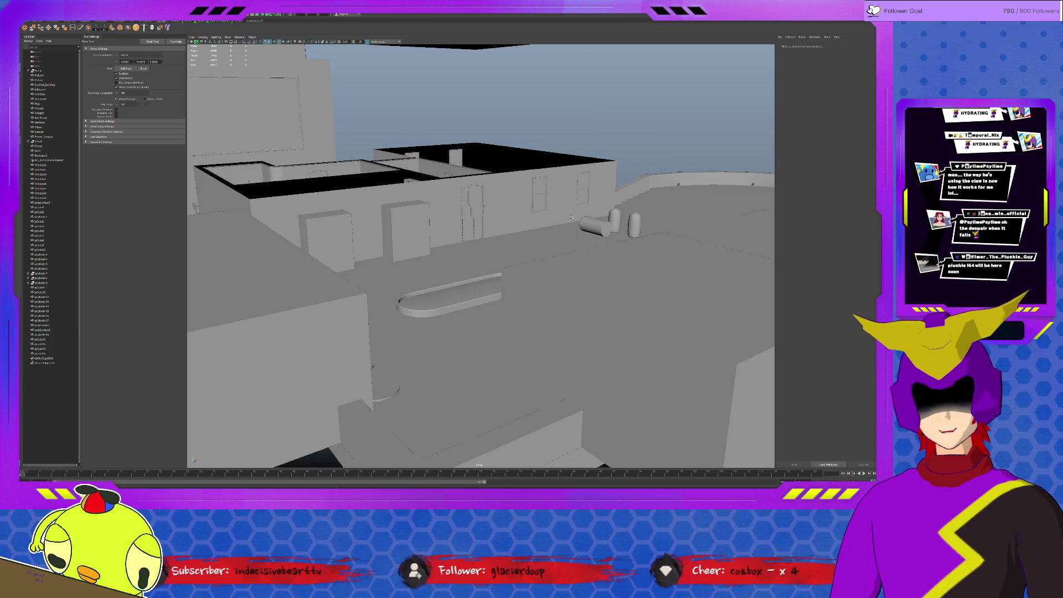
alt+drag(513, 203, 519, 253)
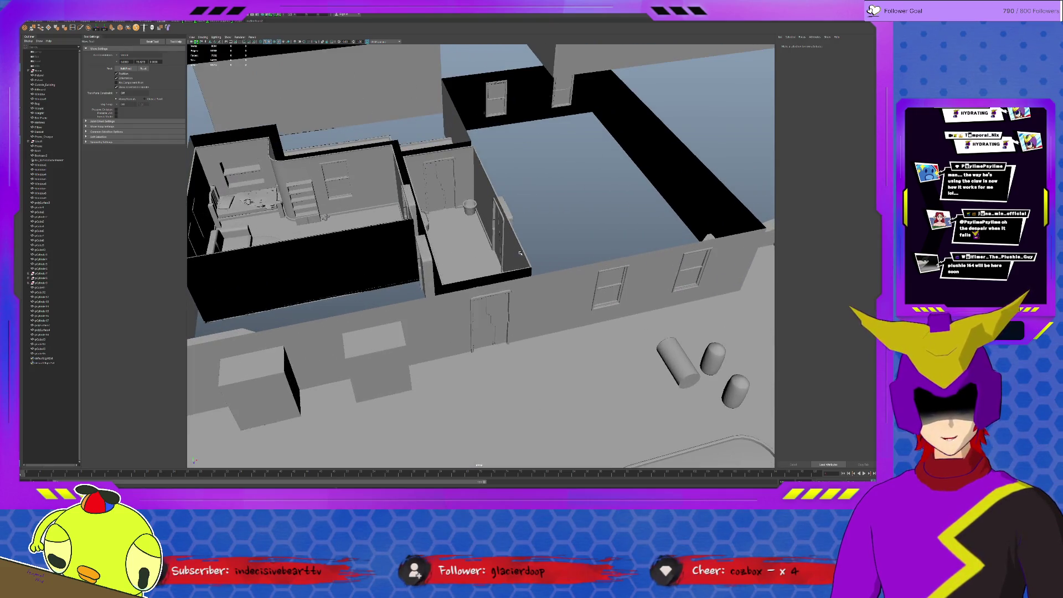
click(457, 307)
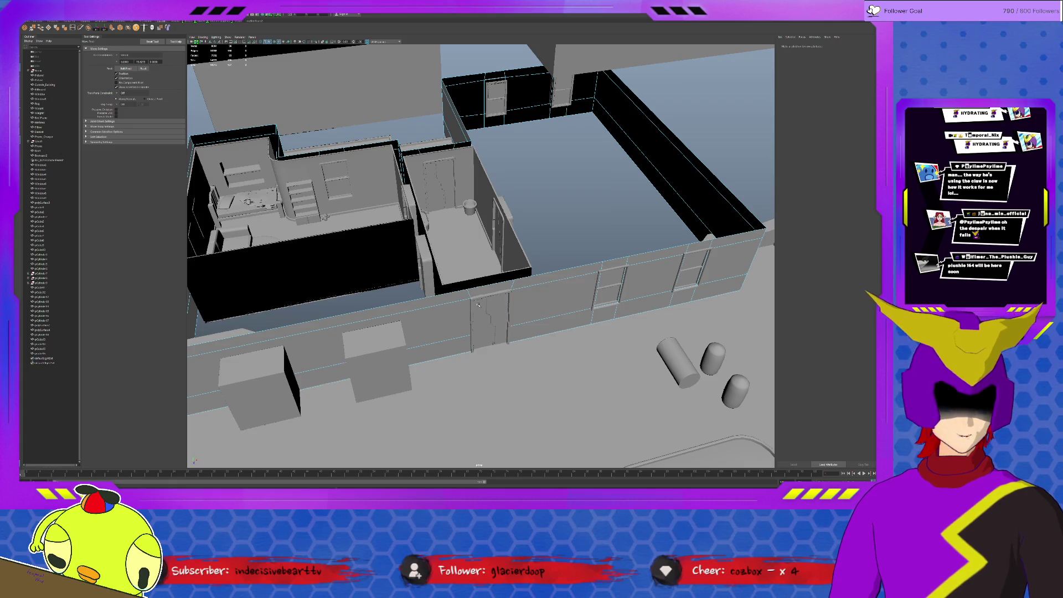
mouse_move(520, 320)
alt+mouse_down()
mouse_move(545, 314)
mouse_move(469, 270)
mouse_move(515, 259)
mouse_move(474, 257)
alt+mouse_up()
scroll(469, 270, up, 10)
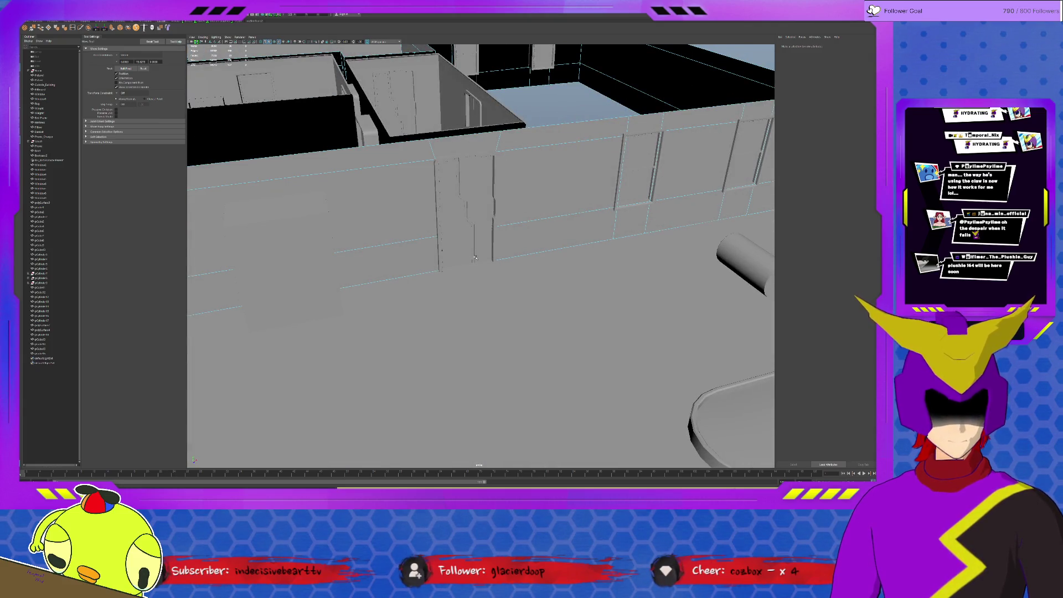
click(547, 210)
scroll(547, 211, down, 10)
click(540, 220)
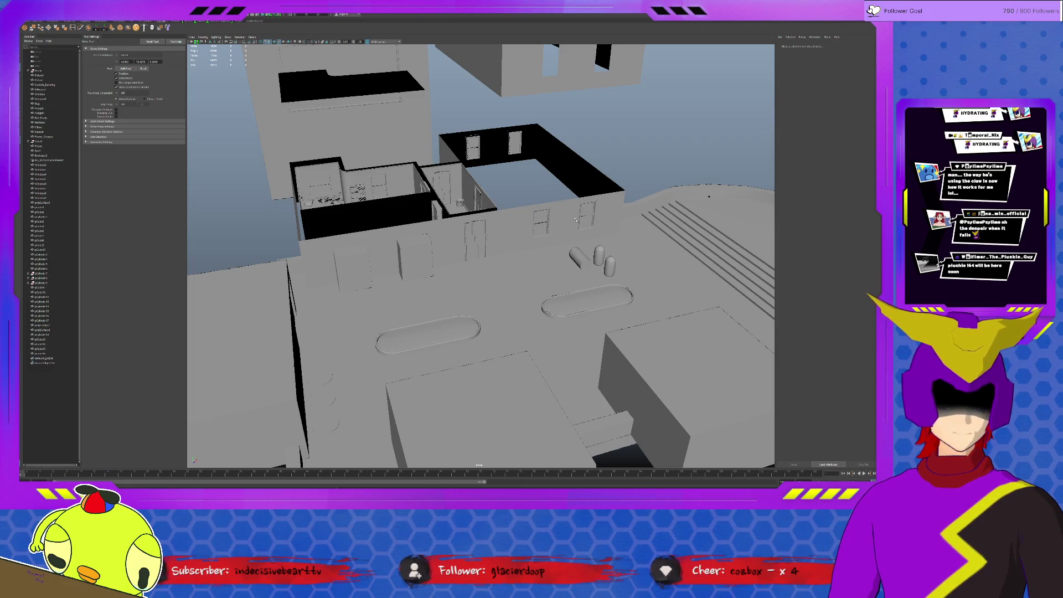
mouse_move(474, 238)
alt+mouse_down()
mouse_move(545, 235)
mouse_move(473, 236)
alt+mouse_up()
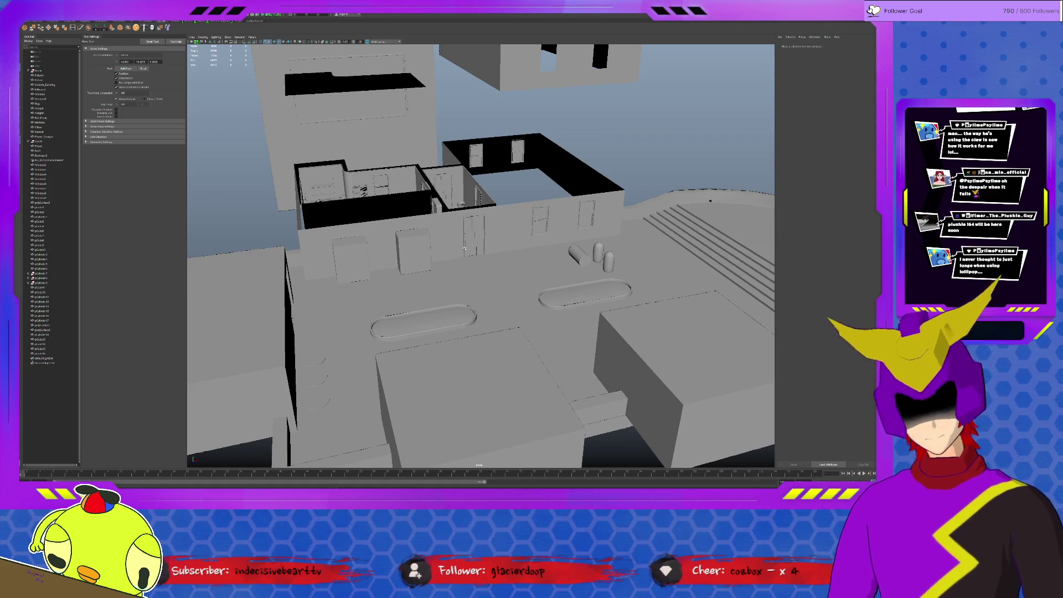
scroll(464, 249, up, 5)
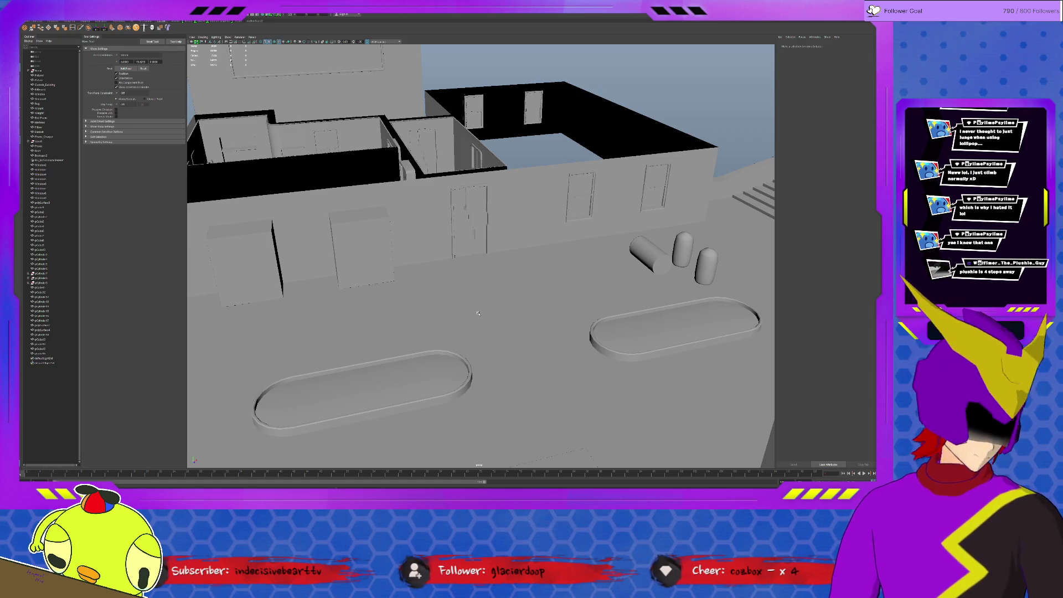
Step: Frame the building walls and cut a single new edge loop across the front wall
click(374, 203)
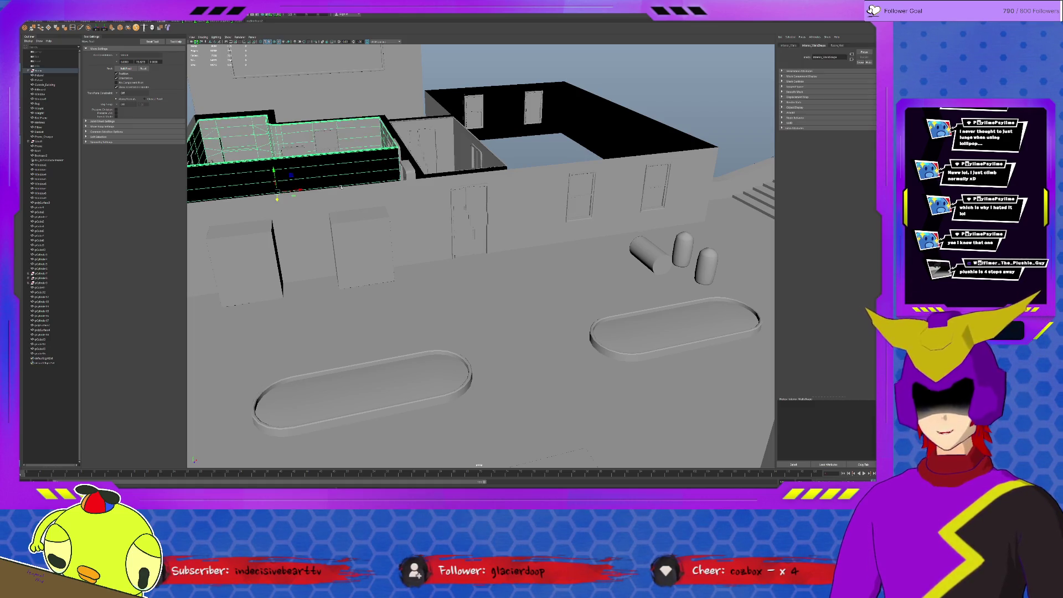
key(f)
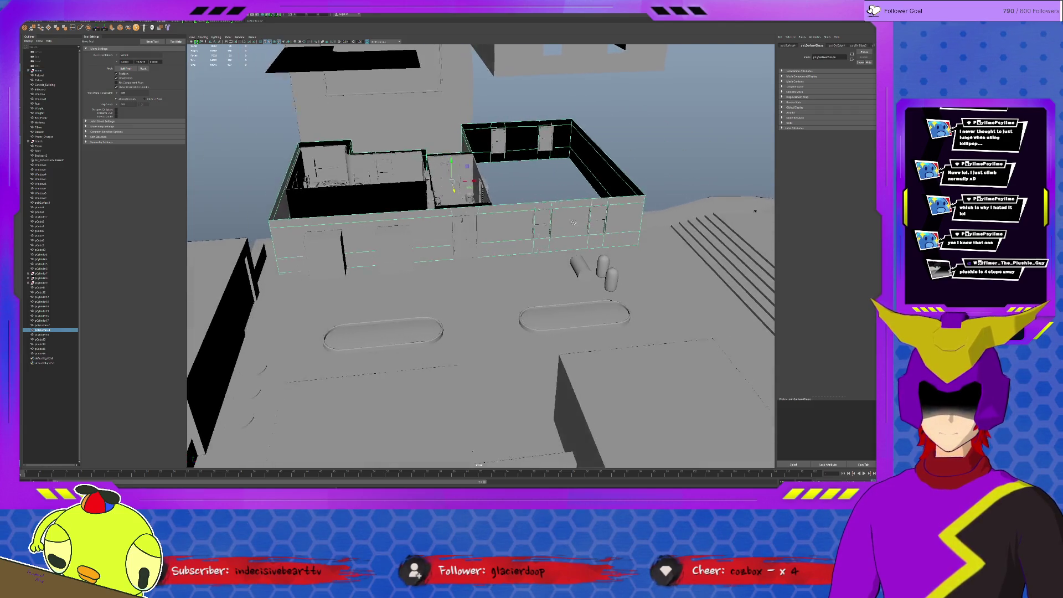
mouse_move(492, 222)
alt+mouse_down()
mouse_move(567, 242)
mouse_move(535, 230)
alt+mouse_up()
scroll(567, 241, up, 2)
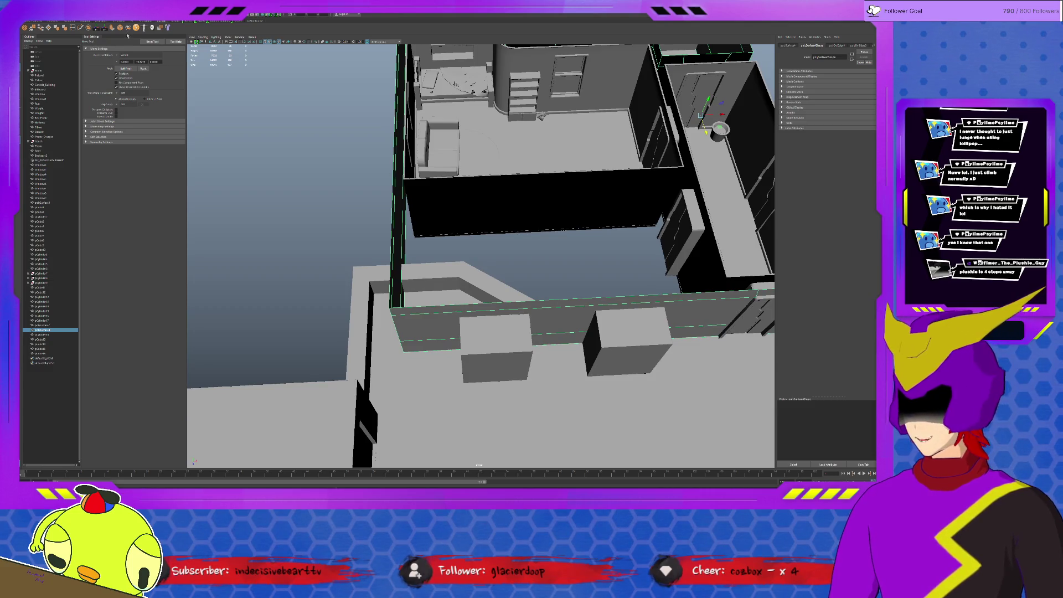
click(76, 31)
click(126, 68)
click(567, 310)
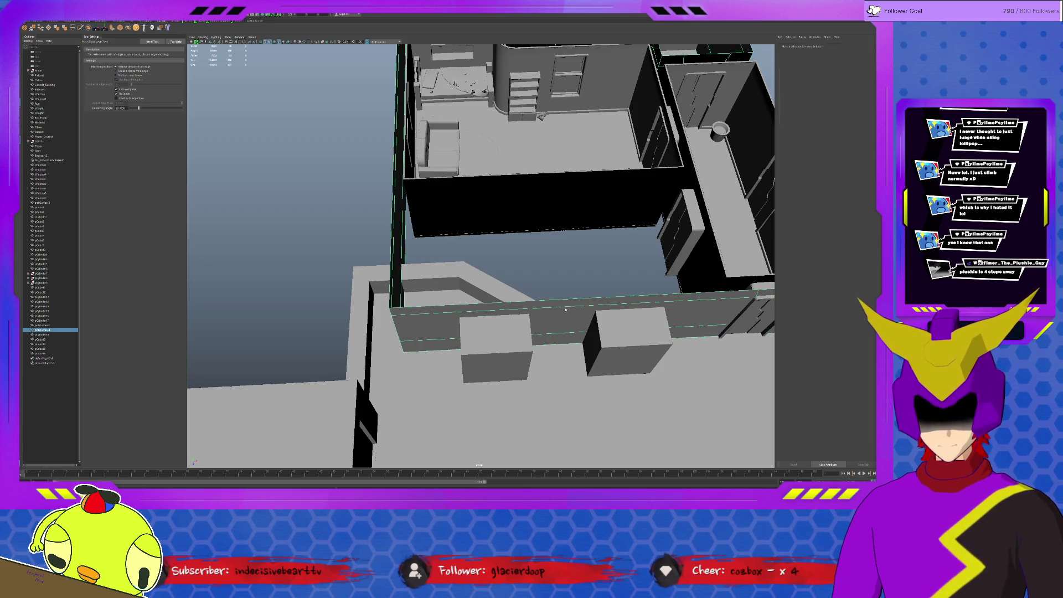
Step: Extrude the top face strip plus the front face upward into a tall block
key(F11)
key(q)
double_click(476, 305)
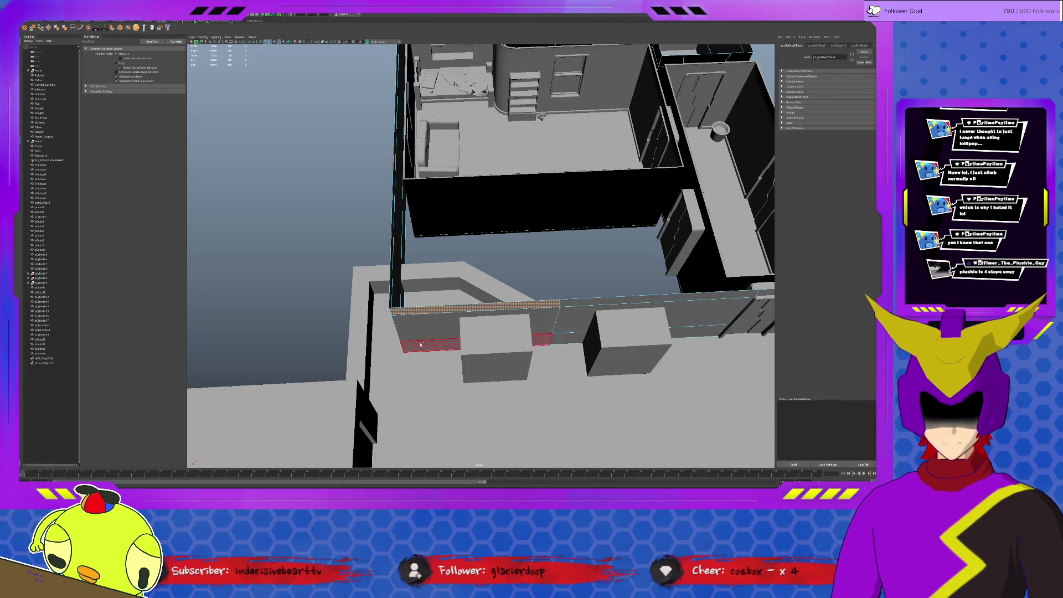
shift+click(420, 344)
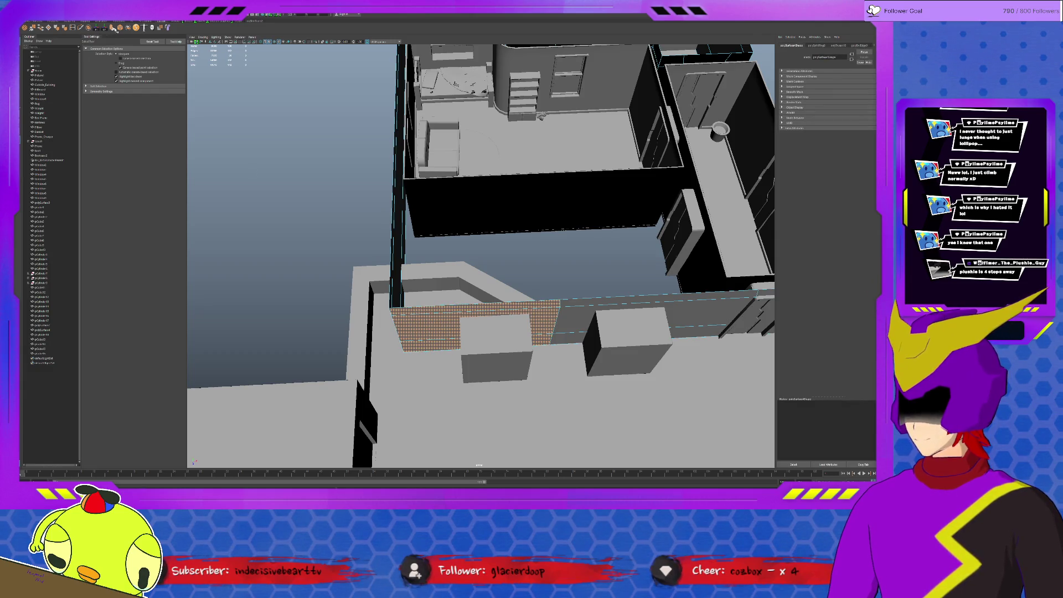
click(113, 28)
mouse_move(476, 347)
mouse_down()
mouse_move(473, 238)
mouse_move(471, 248)
mouse_up()
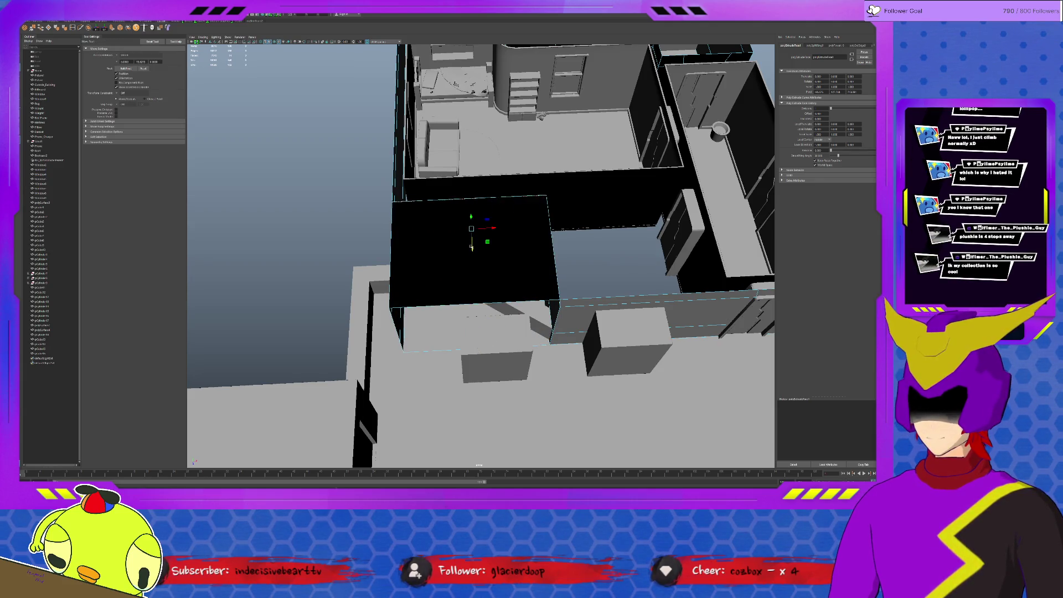
Step: Deselect and inspect the new taller wall piece from eye level and above
click(440, 259)
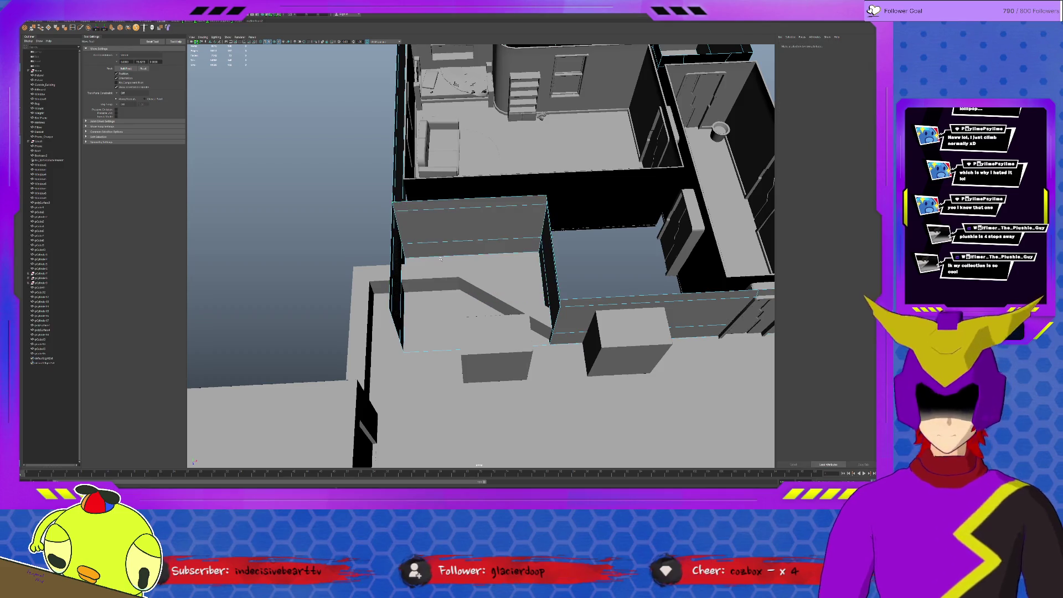
mouse_move(440, 258)
alt+mouse_down()
mouse_move(479, 236)
mouse_move(432, 250)
mouse_move(483, 239)
mouse_move(481, 264)
mouse_move(474, 245)
alt+mouse_up()
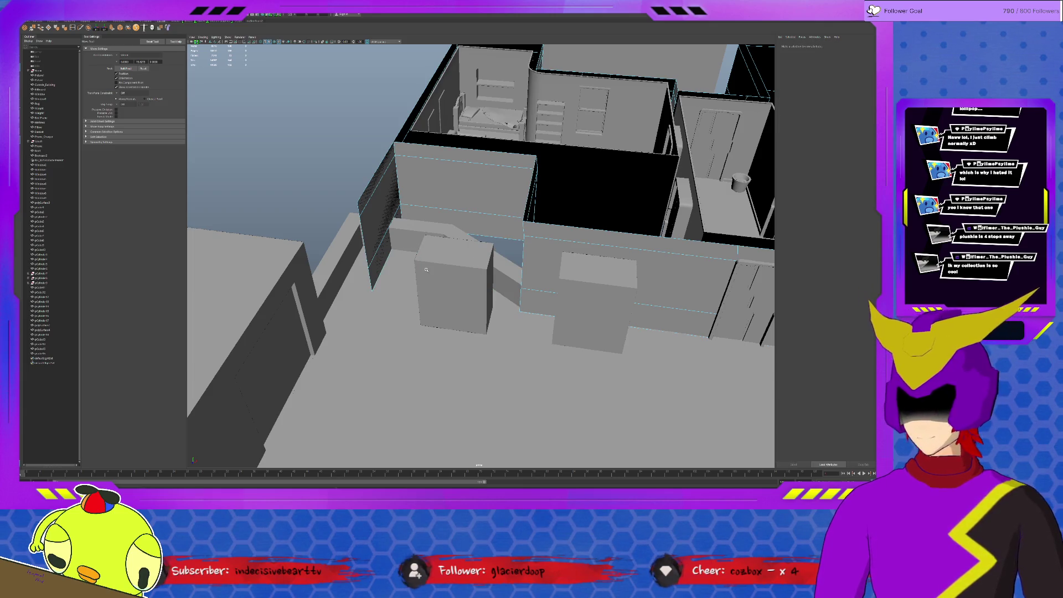
click(387, 251)
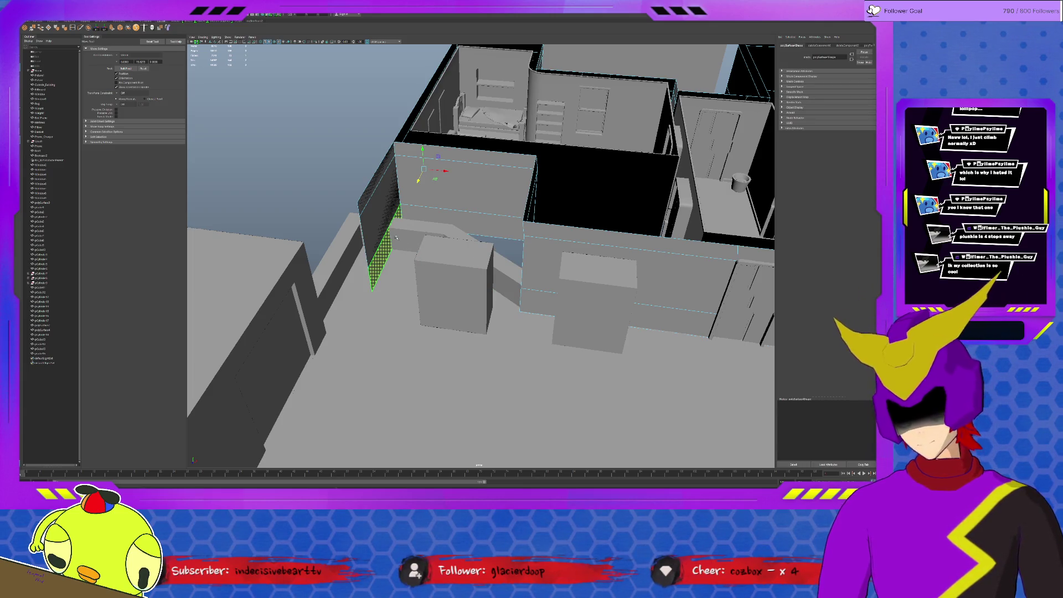
click(378, 289)
mouse_move(377, 289)
alt+mouse_down()
mouse_move(510, 255)
mouse_move(464, 245)
mouse_move(468, 299)
mouse_move(498, 293)
alt+mouse_up()
scroll(469, 300, down, 5)
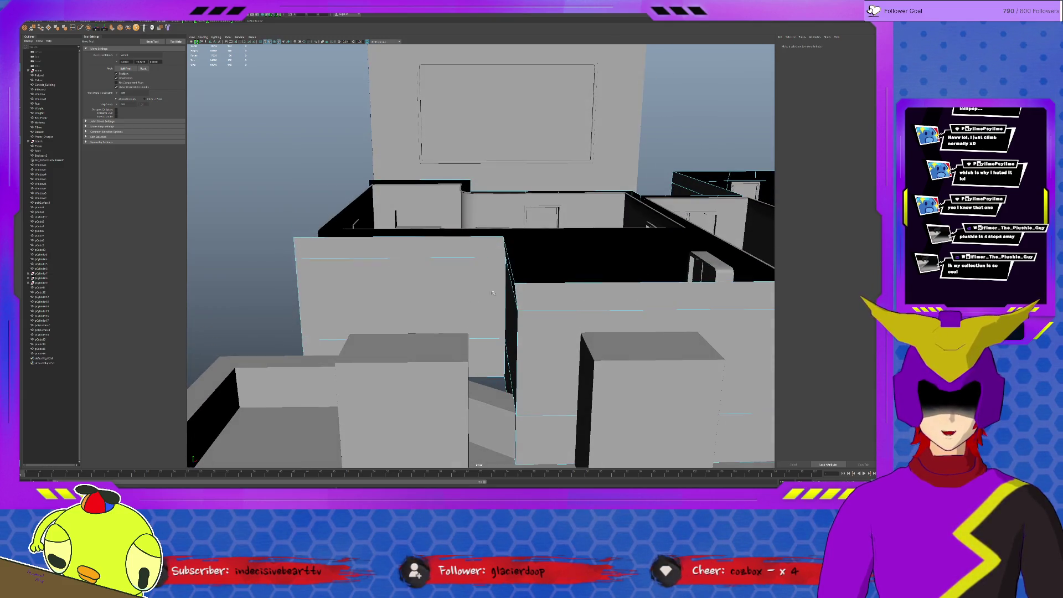
click(496, 274)
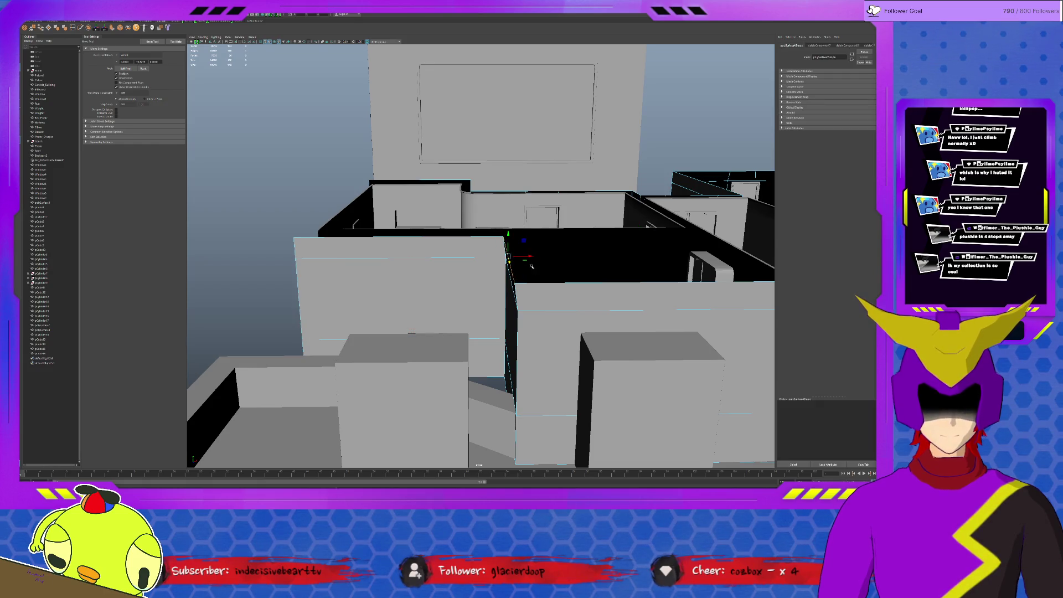
click(524, 268)
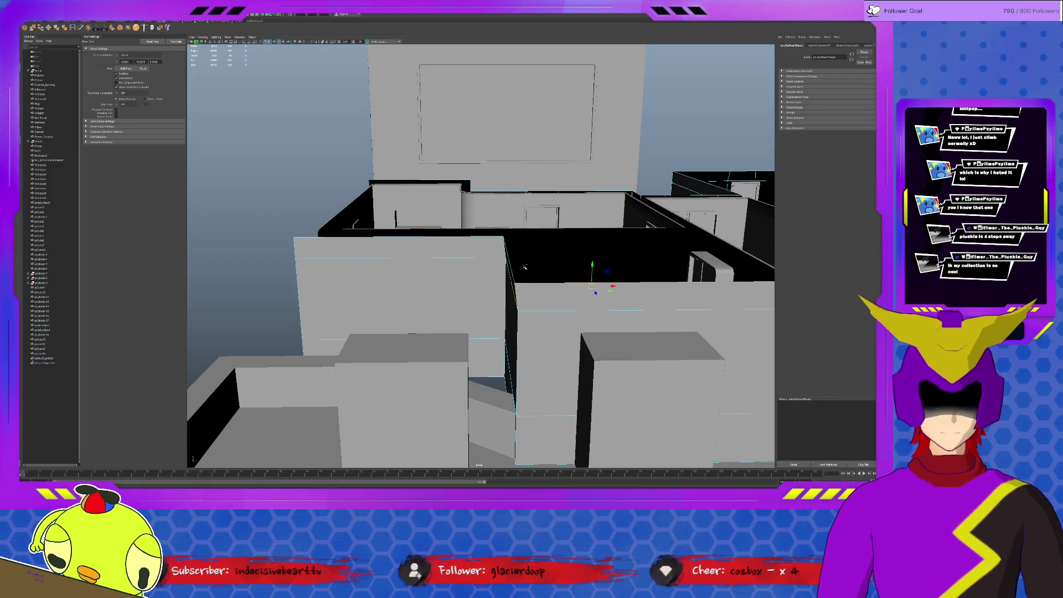
click(528, 257)
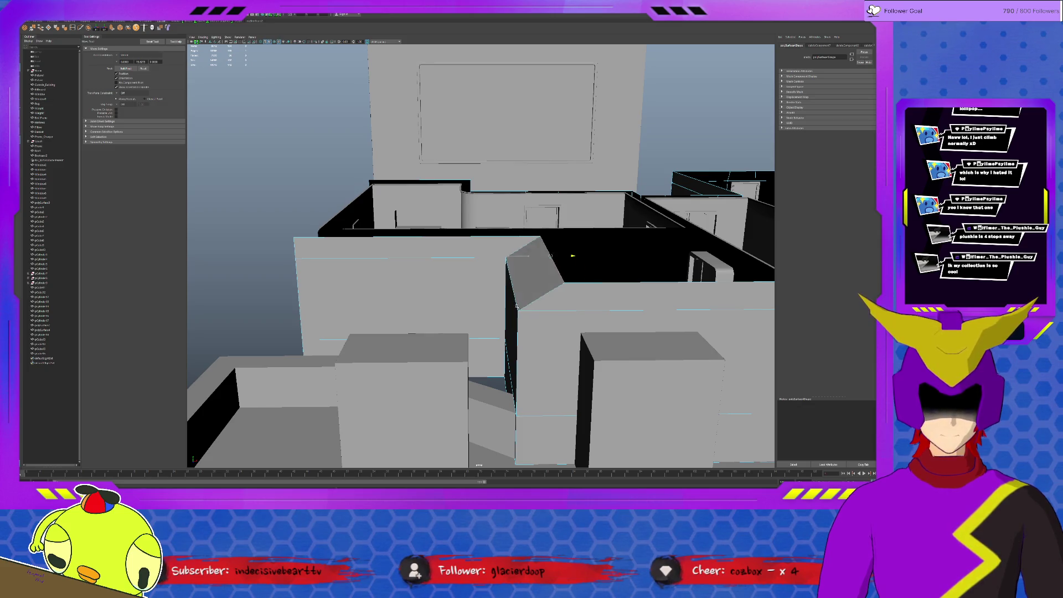
mouse_move(507, 356)
alt+mouse_down()
mouse_move(550, 270)
mouse_move(510, 312)
mouse_move(451, 313)
mouse_move(462, 339)
alt+mouse_up()
click(577, 298)
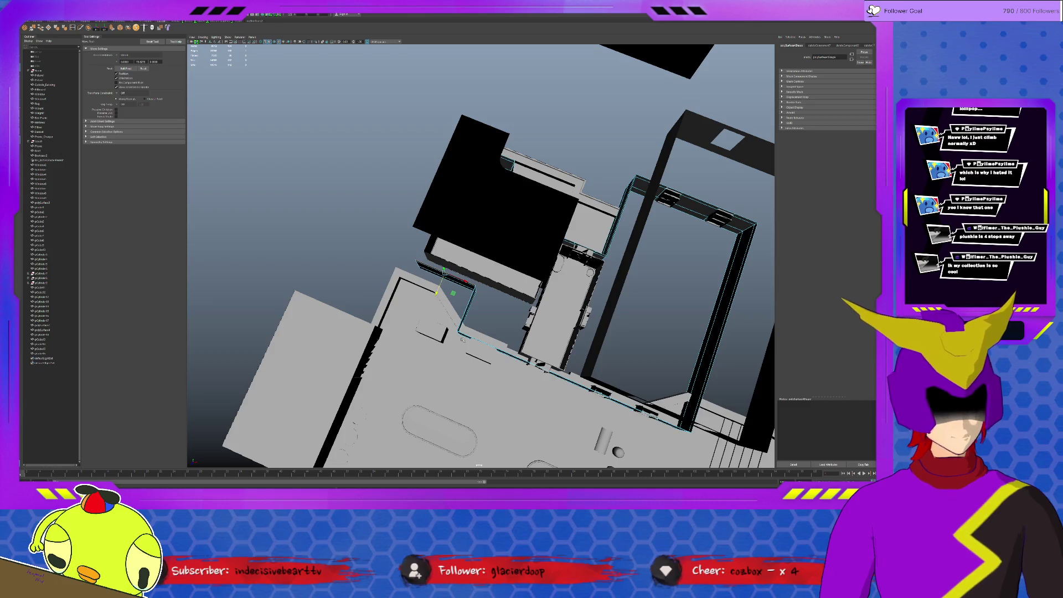
mouse_move(463, 340)
alt+mouse_down()
mouse_move(479, 325)
mouse_move(467, 315)
mouse_move(471, 334)
mouse_move(483, 325)
alt+mouse_up()
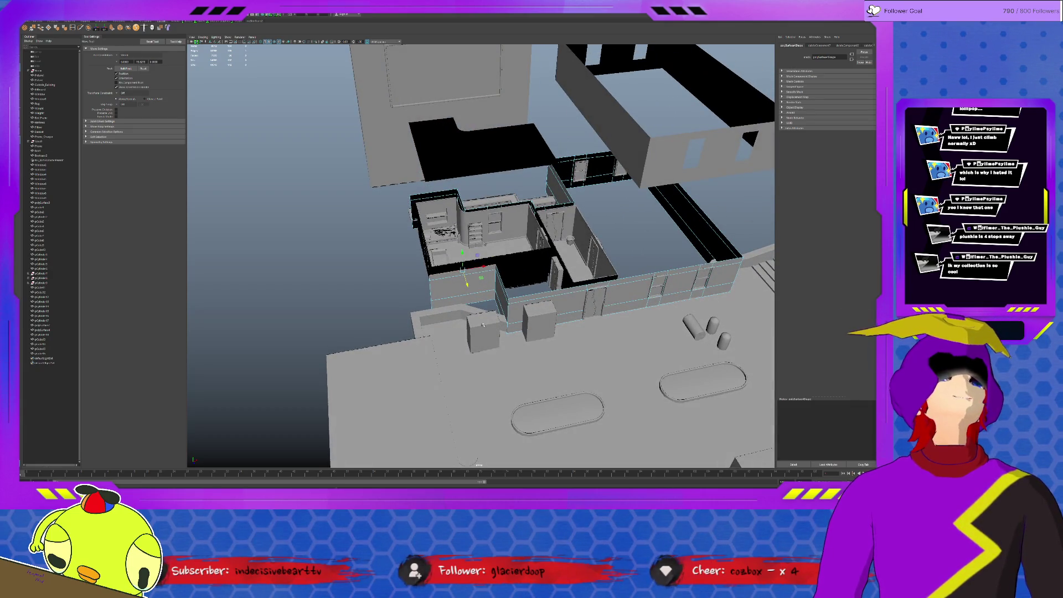
scroll(482, 324, up, 4)
key(Right)
key(f)
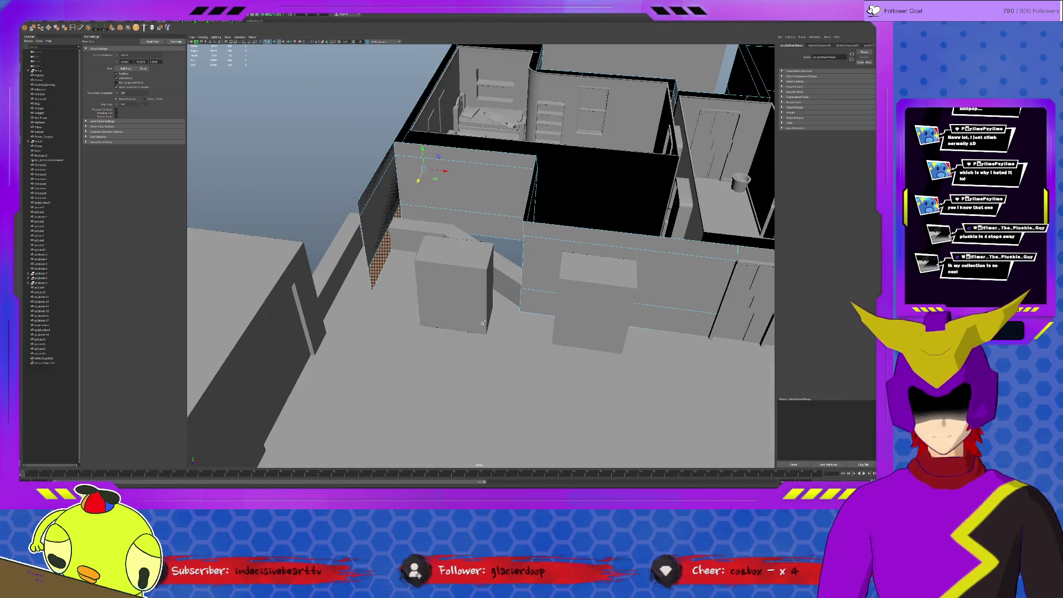
key(f)
key(ctrl+h)
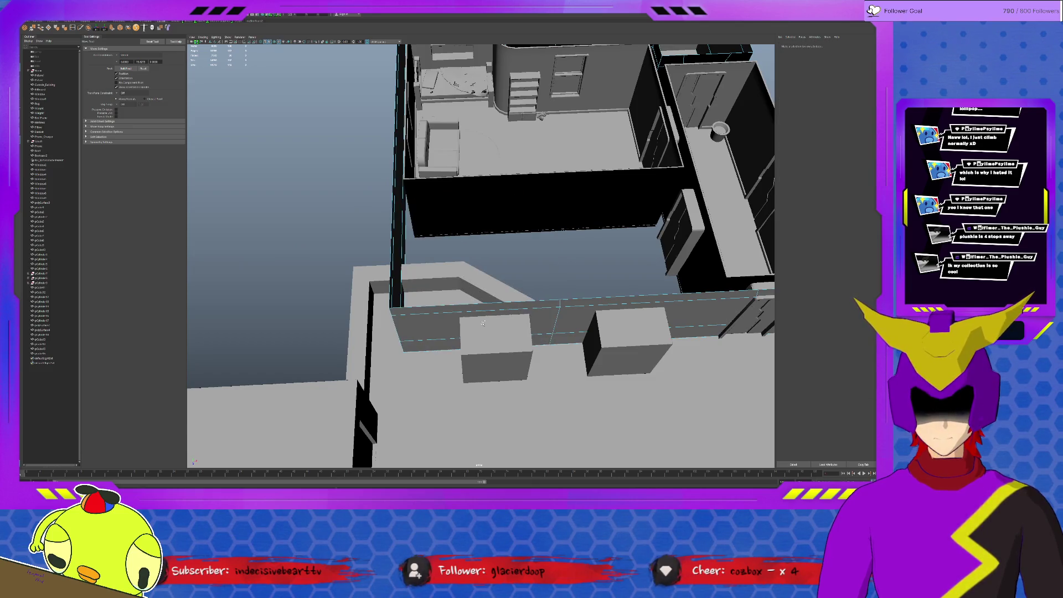
click(483, 322)
key(f)
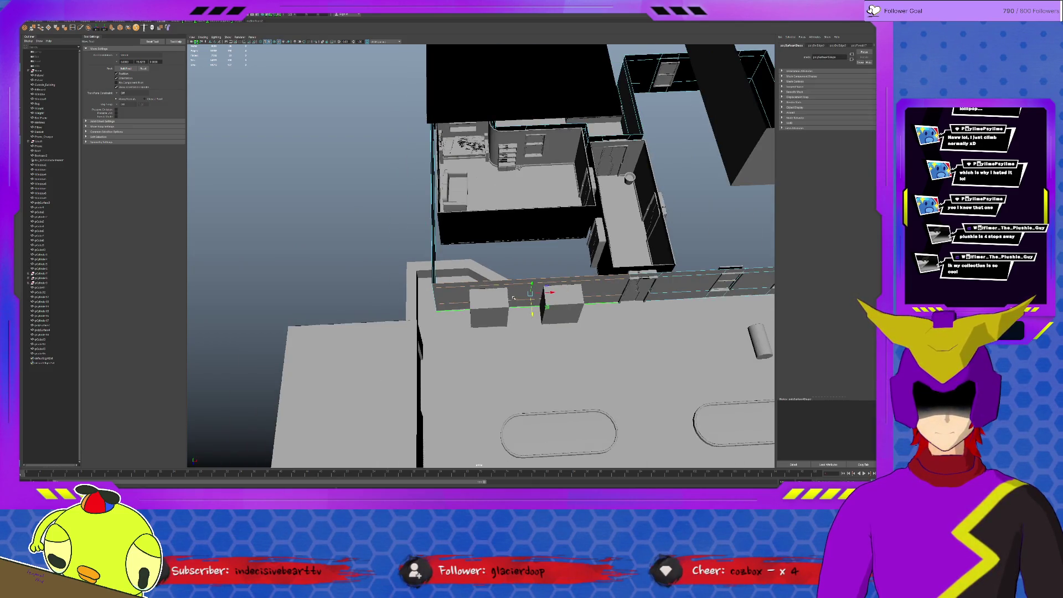
alt+drag(530, 285, 579, 323)
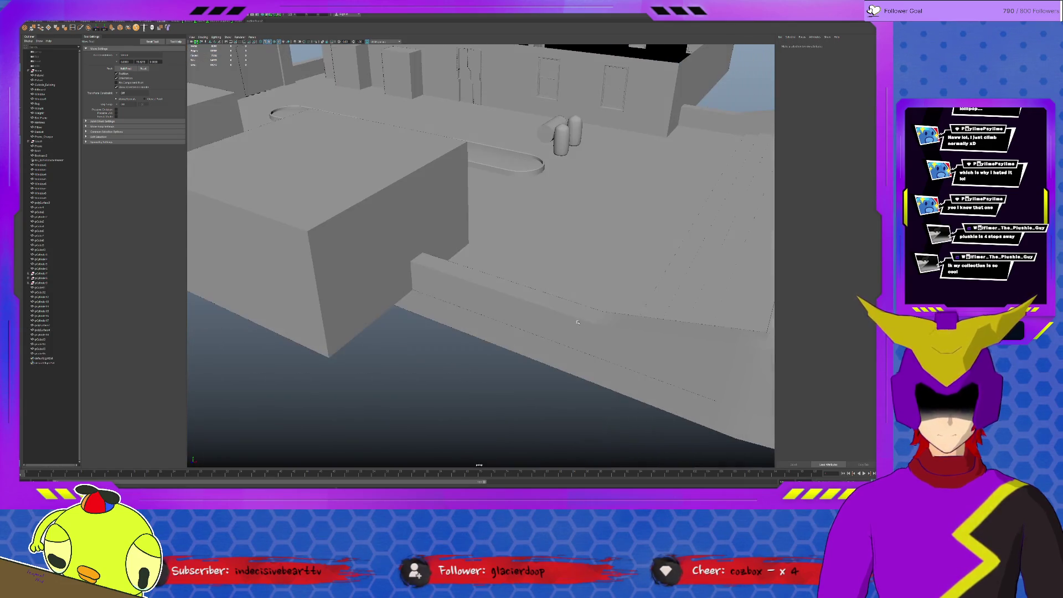
click(470, 83)
key(f)
scroll(535, 216, down, 5)
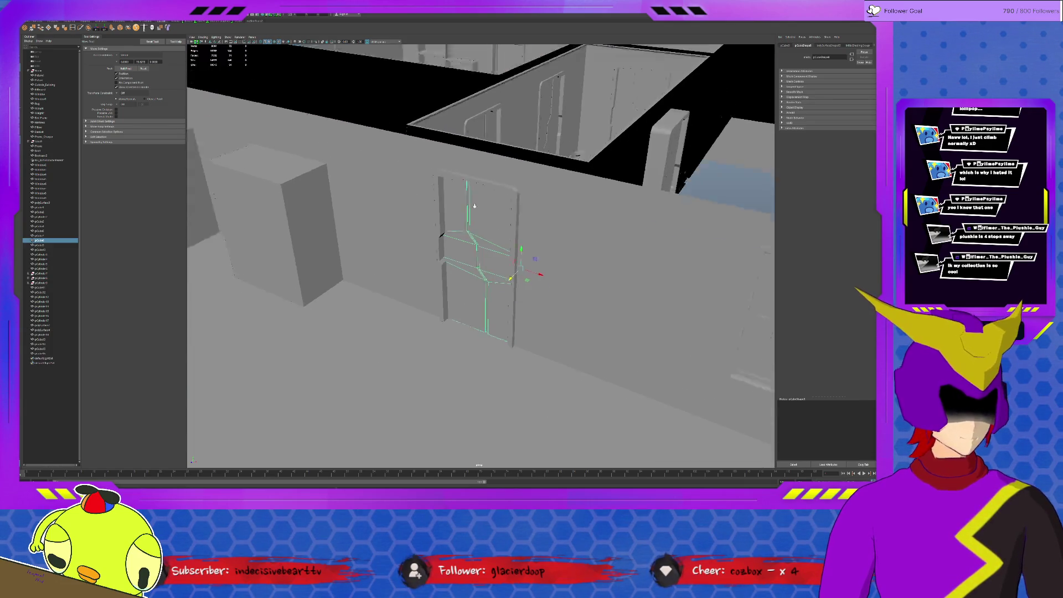
click(535, 215)
alt+drag(535, 216, 640, 216)
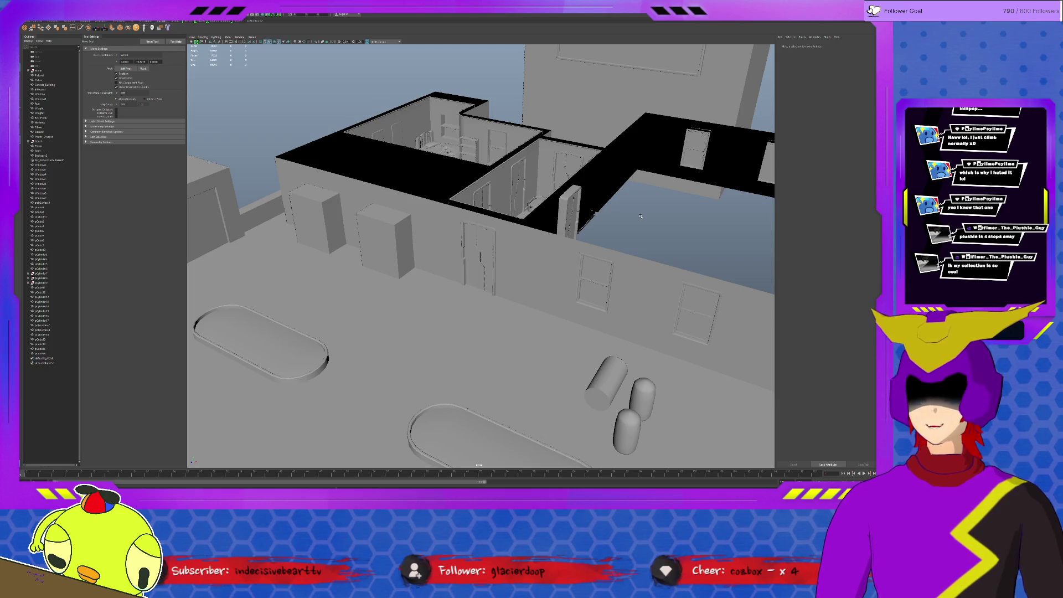
alt+drag(382, 258, 462, 260)
click(557, 229)
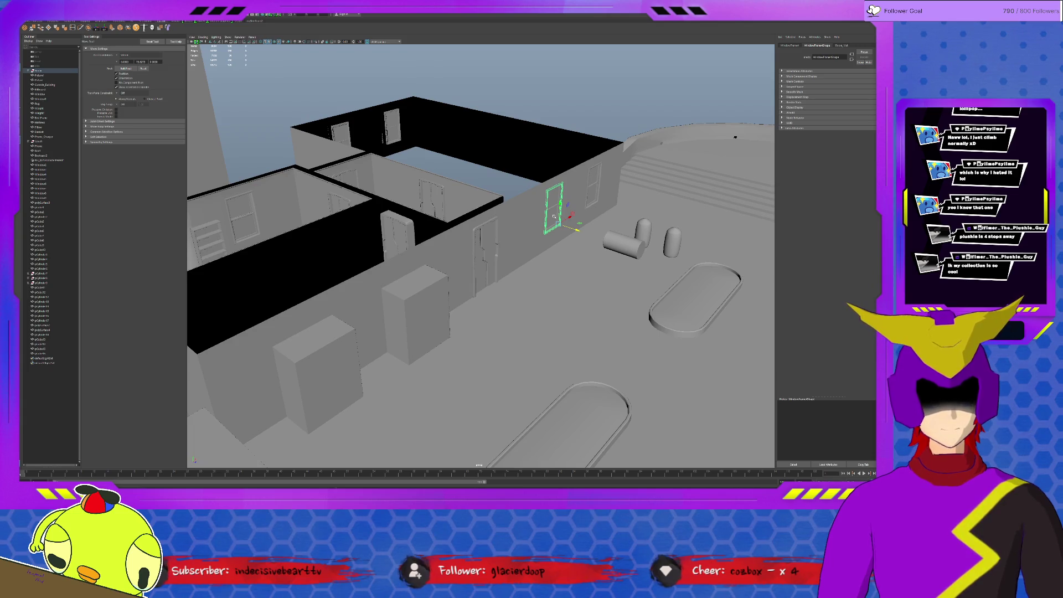
Step: Delete the left and right side edges of the lower-left window frame
click(221, 387)
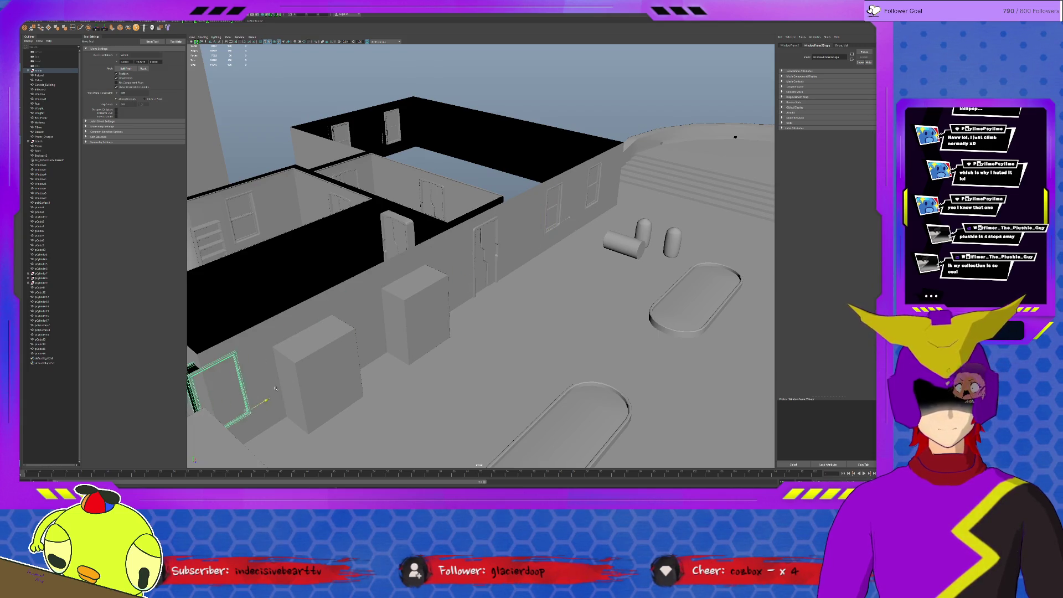
key(f)
key(e)
mouse_move(498, 310)
alt+mouse_down()
mouse_move(520, 316)
mouse_move(487, 312)
alt+mouse_up()
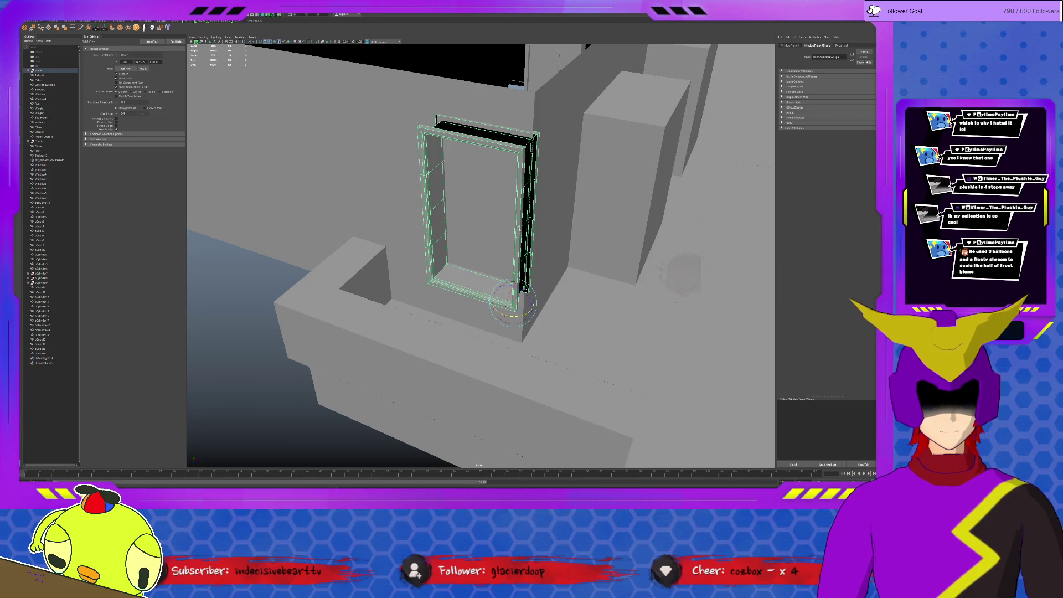
key(F10)
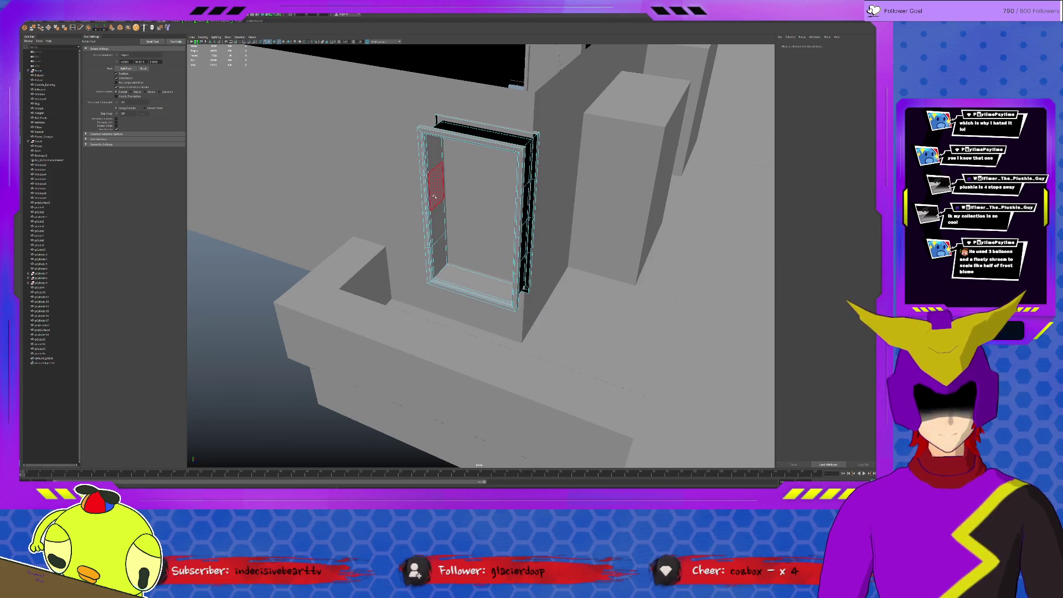
drag(424, 190, 460, 217)
key(f)
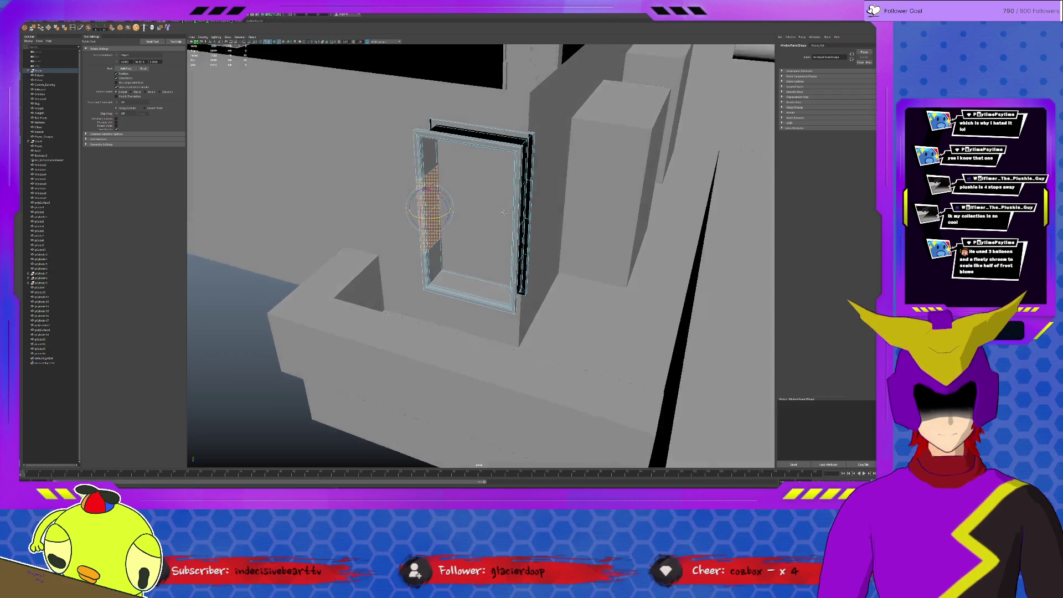
shift+drag(480, 244, 511, 305)
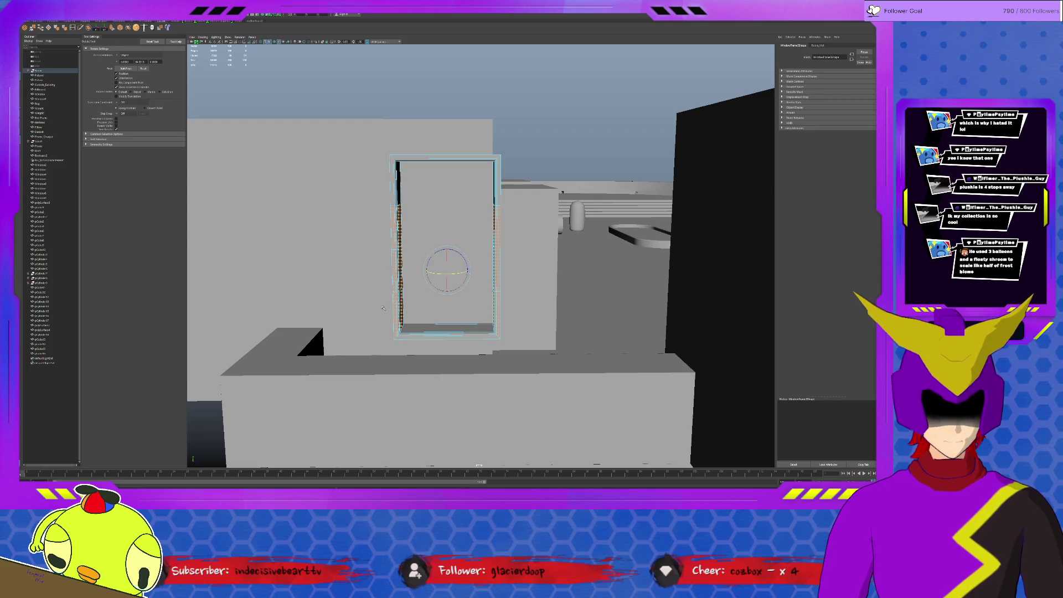
key(Delete)
Step: Isolate the frame with its sill and raise the sill into the frame's base
alt+drag(422, 330, 421, 315)
click(421, 315)
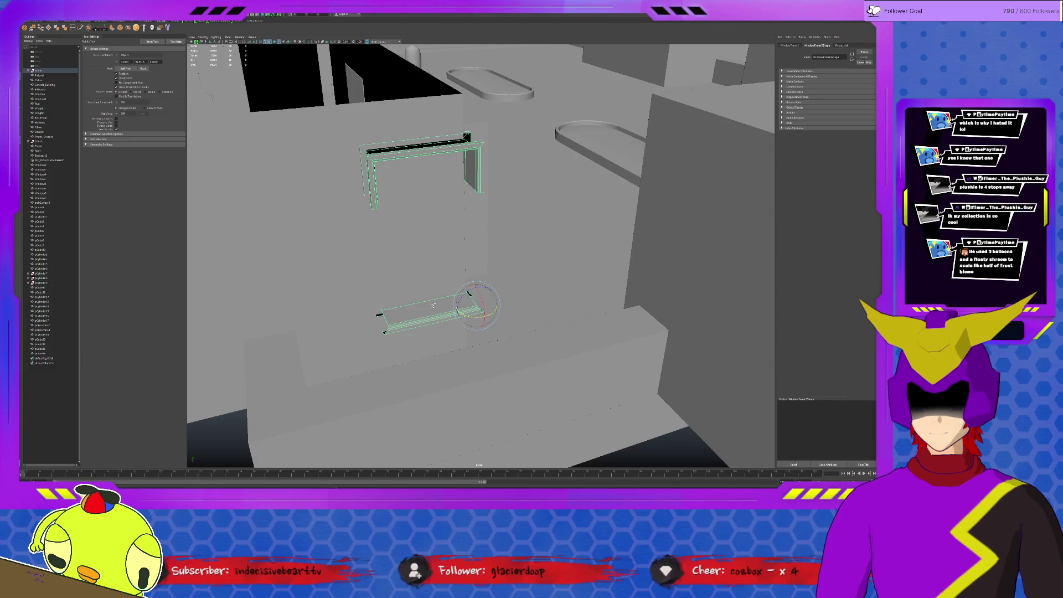
key(ctrl+1)
key(w)
mouse_move(379, 313)
alt+mouse_down()
mouse_move(440, 252)
mouse_move(448, 195)
alt+mouse_up()
key(f)
mouse_move(416, 232)
alt+mouse_down()
mouse_move(416, 242)
mouse_move(541, 258)
alt+mouse_up()
Step: Move the window frame's lower edge down along Y and left along X
click(565, 251)
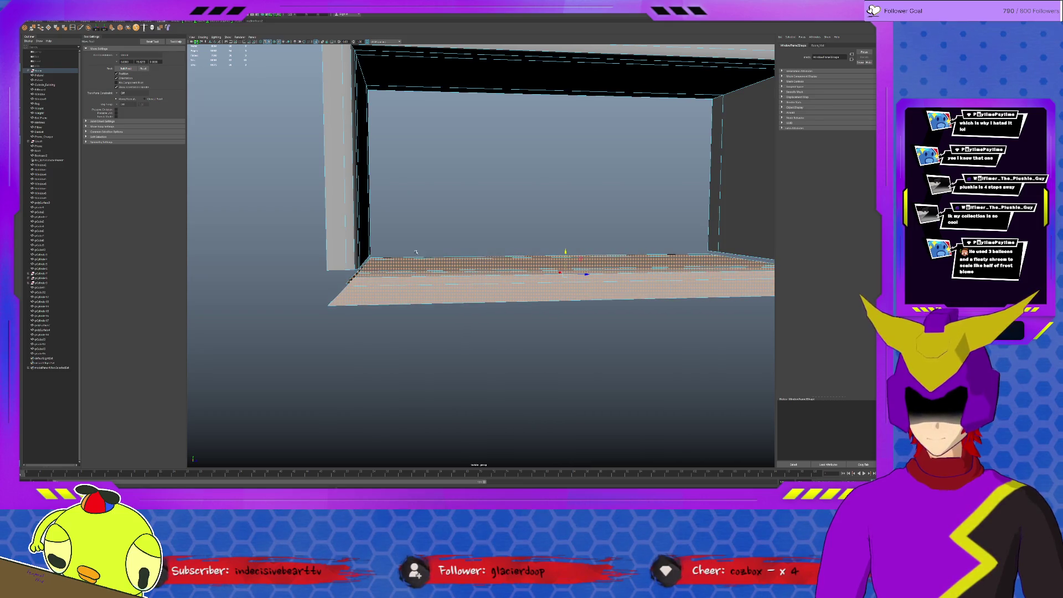
click(330, 274)
click(330, 274)
alt+drag(330, 274, 376, 266)
middle_drag(507, 253, 493, 255)
alt+drag(345, 275, 333, 273)
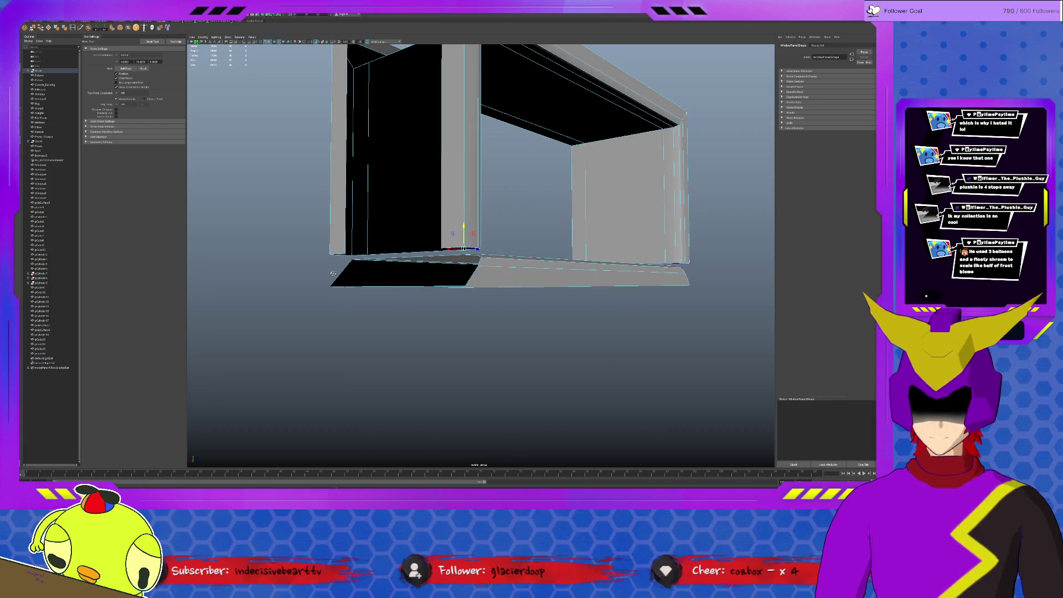
middle_drag(437, 258, 375, 262)
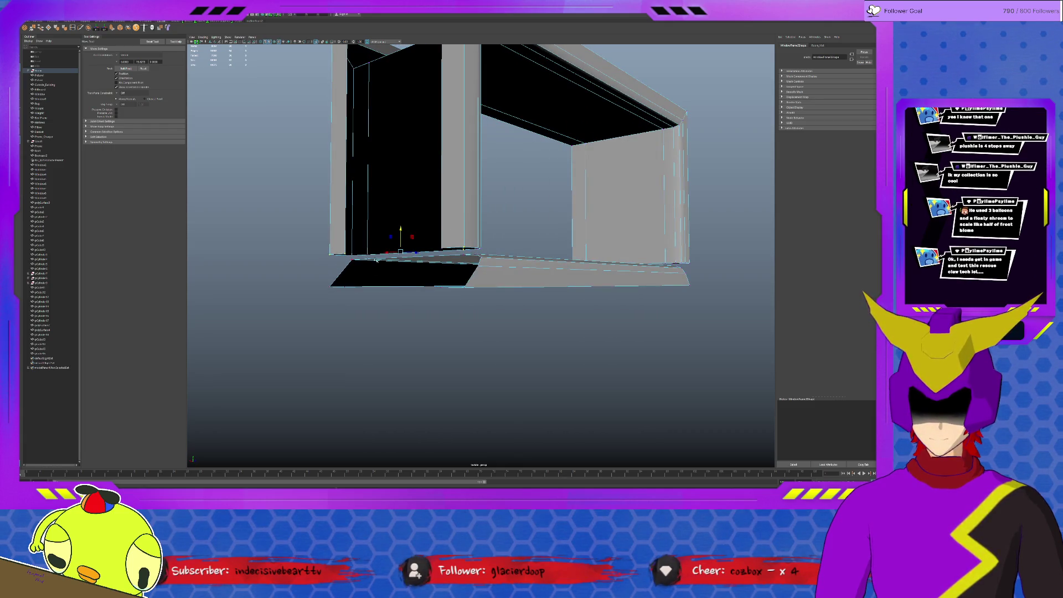
mouse_move(400, 228)
mouse_down()
mouse_move(400, 264)
mouse_move(480, 230)
mouse_up()
mouse_move(486, 228)
middle_down()
mouse_move(467, 219)
mouse_move(485, 256)
middle_up()
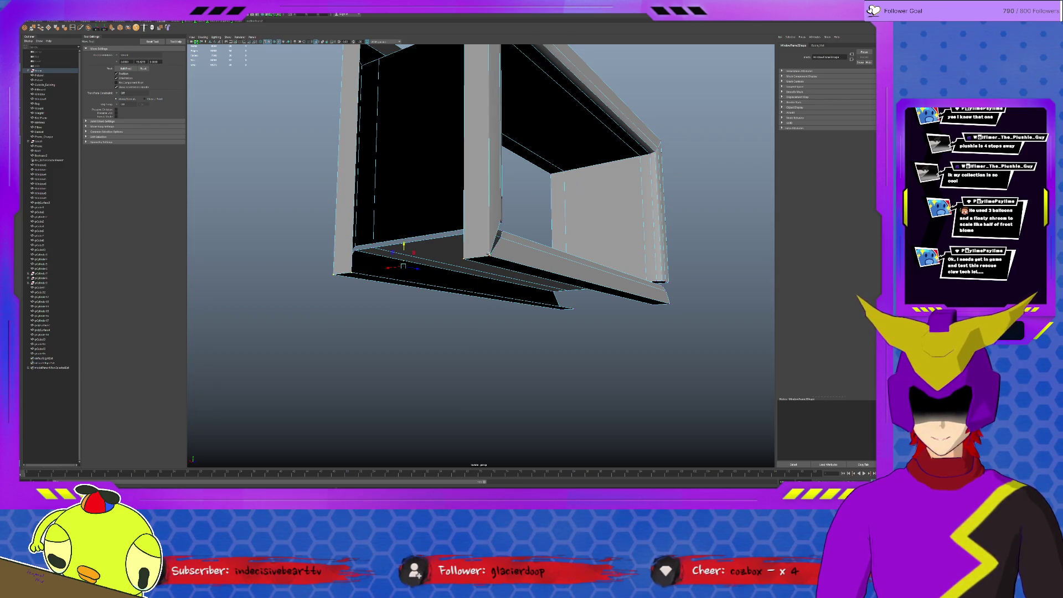
Step: Orbit back out to view the building's walls at eye level
mouse_move(418, 251)
alt+mouse_down()
mouse_move(568, 271)
mouse_move(614, 265)
mouse_move(671, 290)
mouse_move(332, 205)
alt+mouse_up()
click(322, 202)
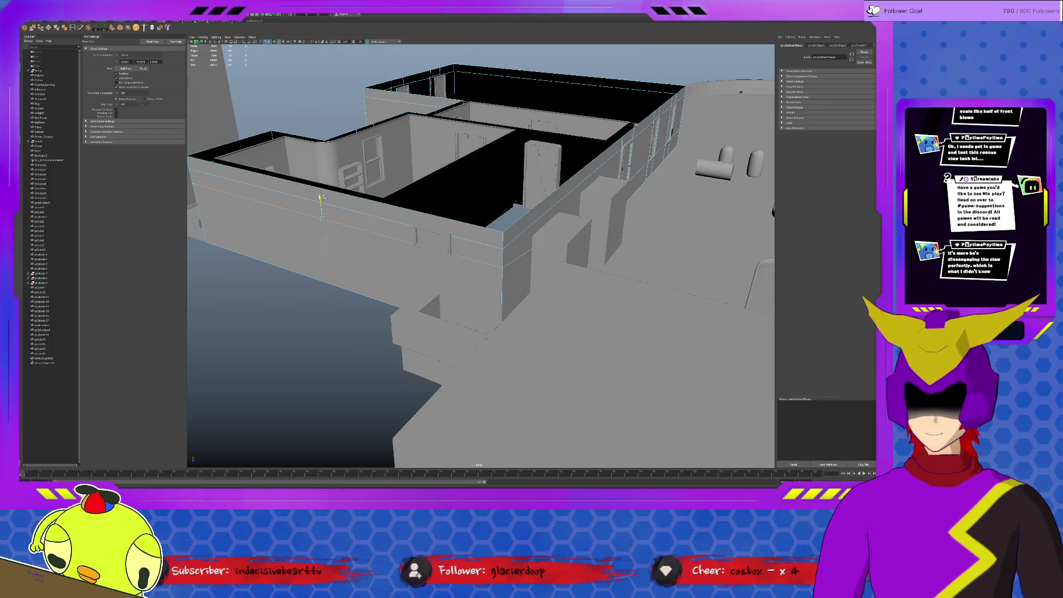
alt+drag(324, 197, 510, 237)
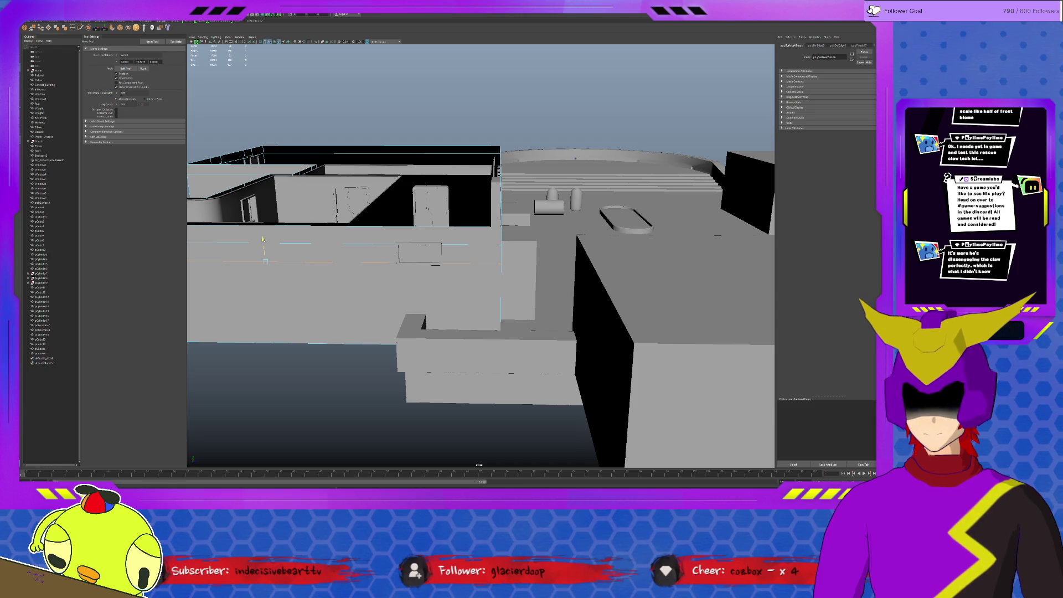
Step: Insert two edge loops on the isolated wall and delete the face between them
click(72, 31)
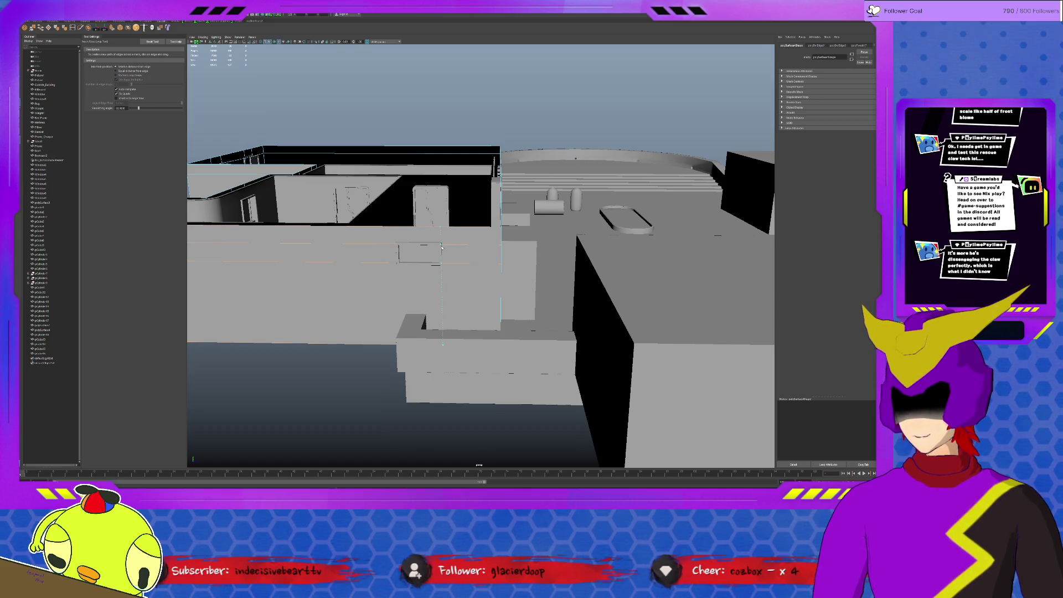
click(398, 246)
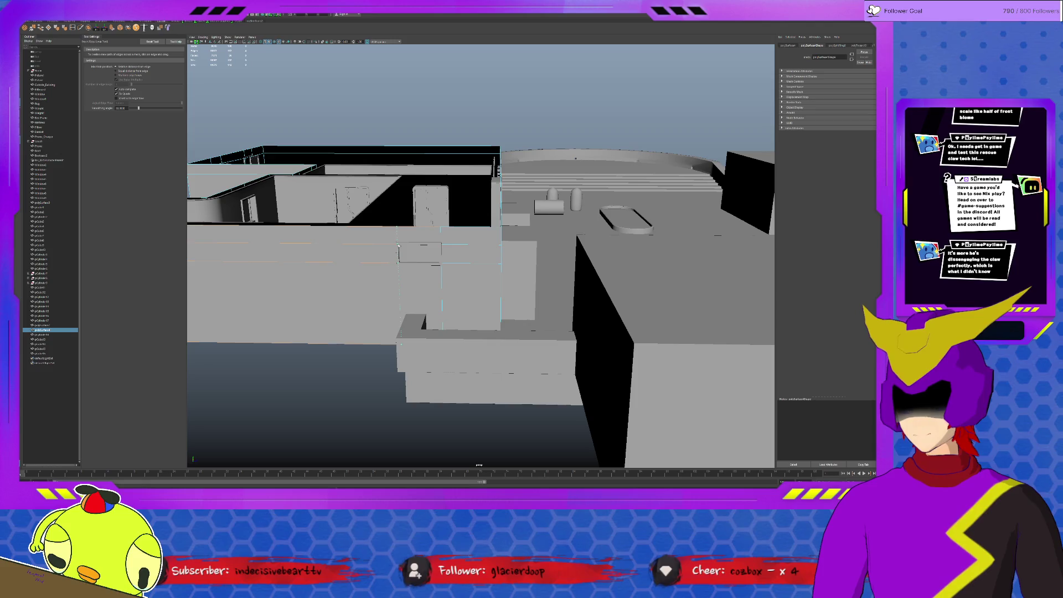
scroll(427, 252, up, 2)
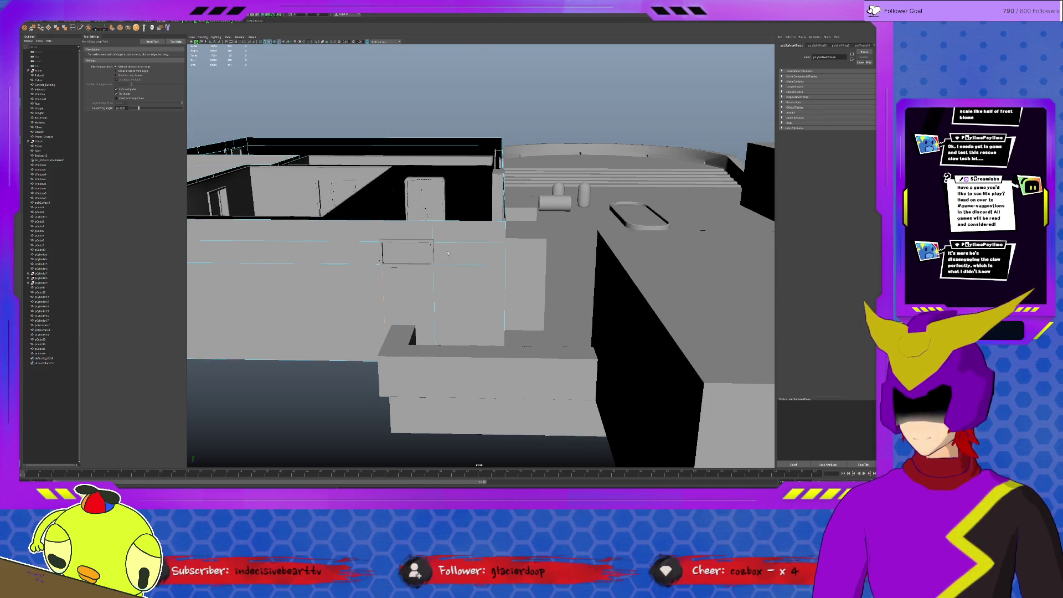
key(ctrl+1)
click(360, 238)
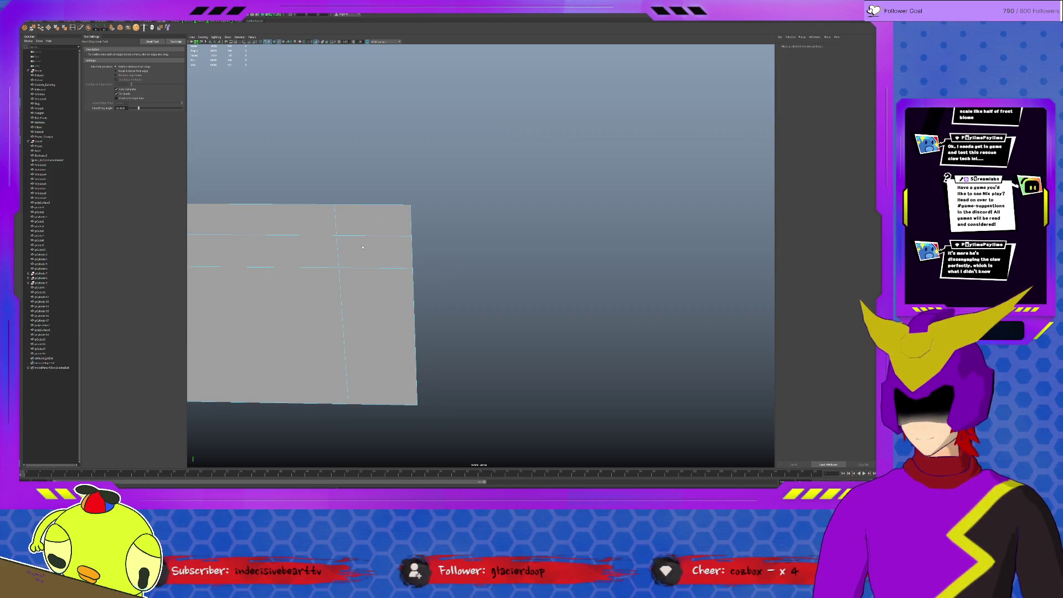
key(q)
click(374, 253)
key(Delete)
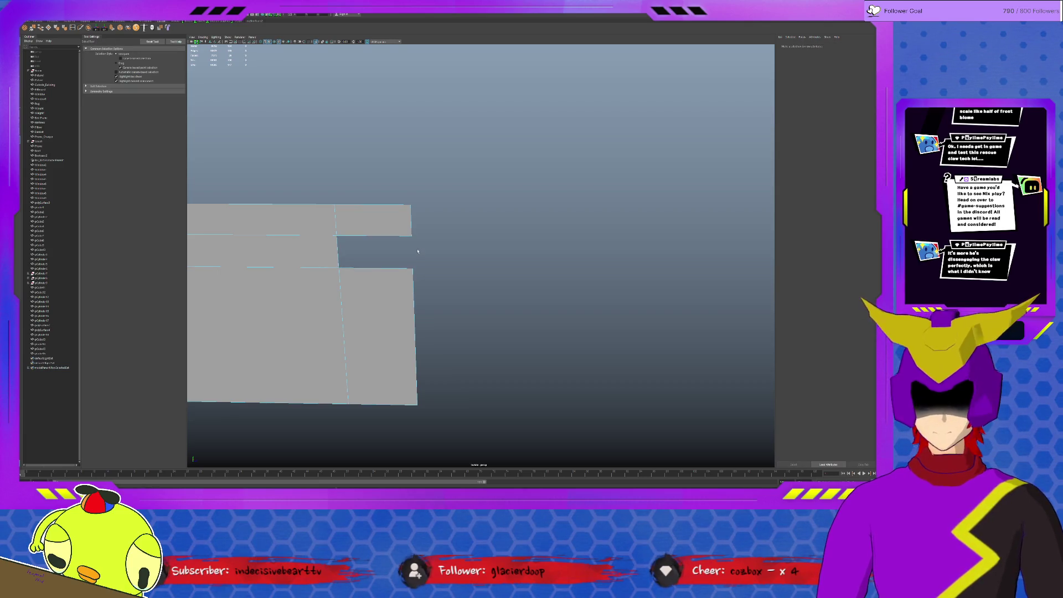
key(ctrl+1)
Step: Nudge the vertical window frame slightly to the right
mouse_move(441, 242)
alt+mouse_down()
mouse_move(454, 249)
mouse_move(437, 237)
mouse_move(426, 261)
mouse_move(443, 224)
alt+mouse_up()
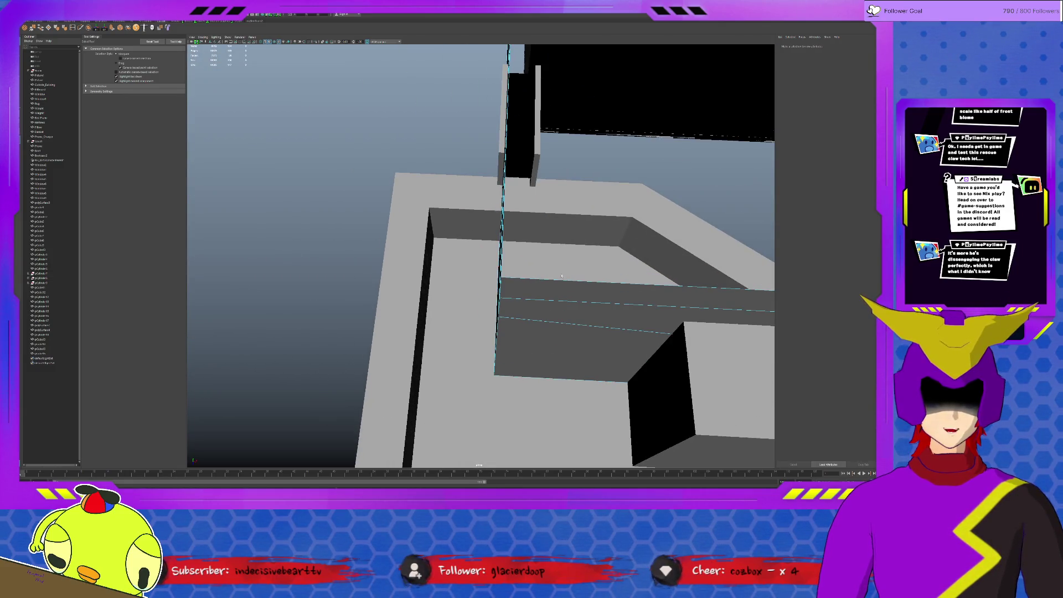
click(548, 322)
click(531, 160)
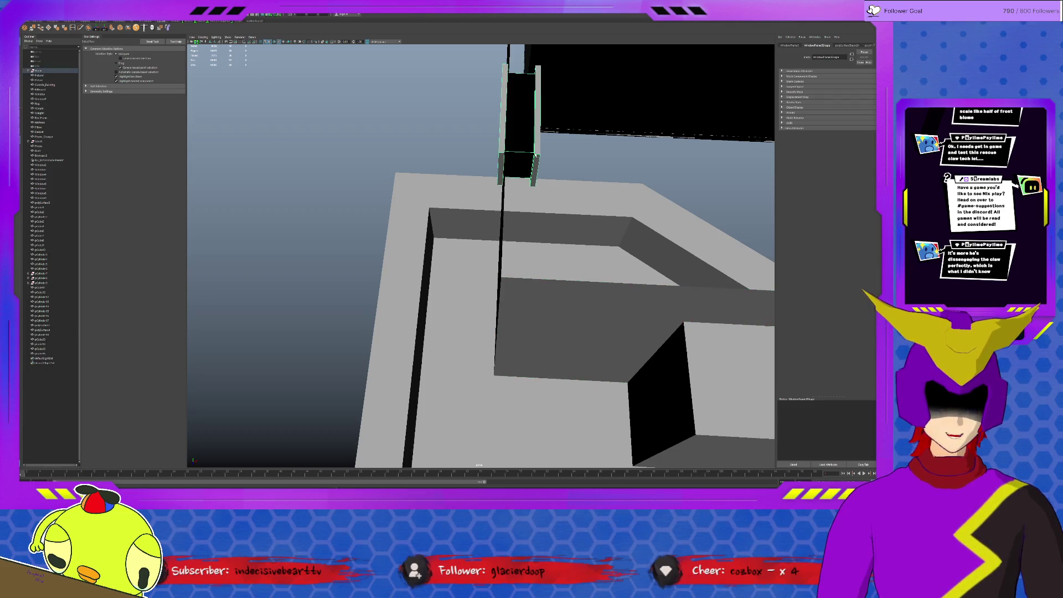
key(w)
drag(541, 128, 543, 126)
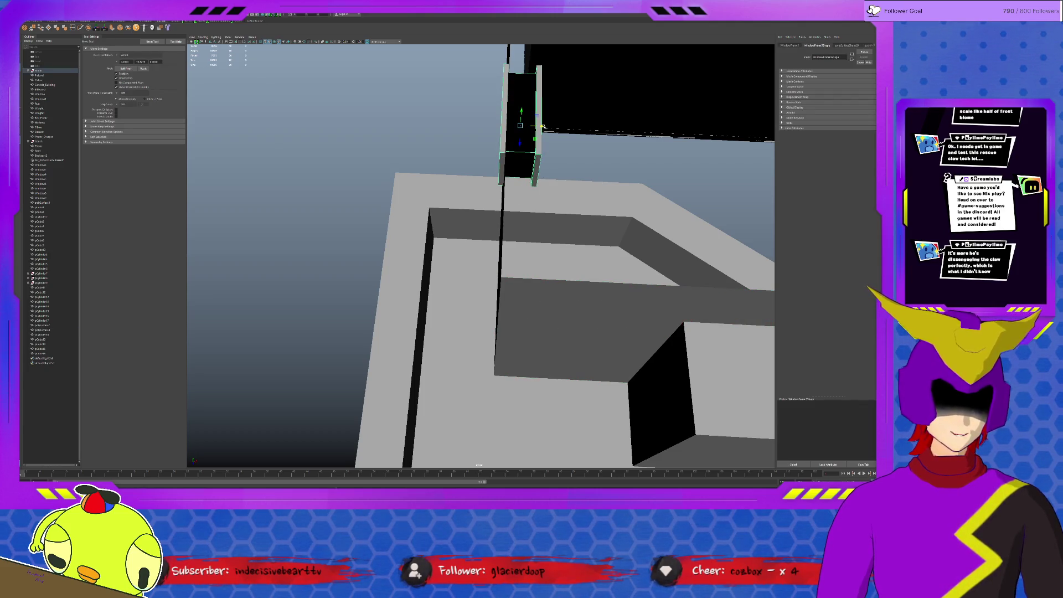
scroll(543, 127, down, 10)
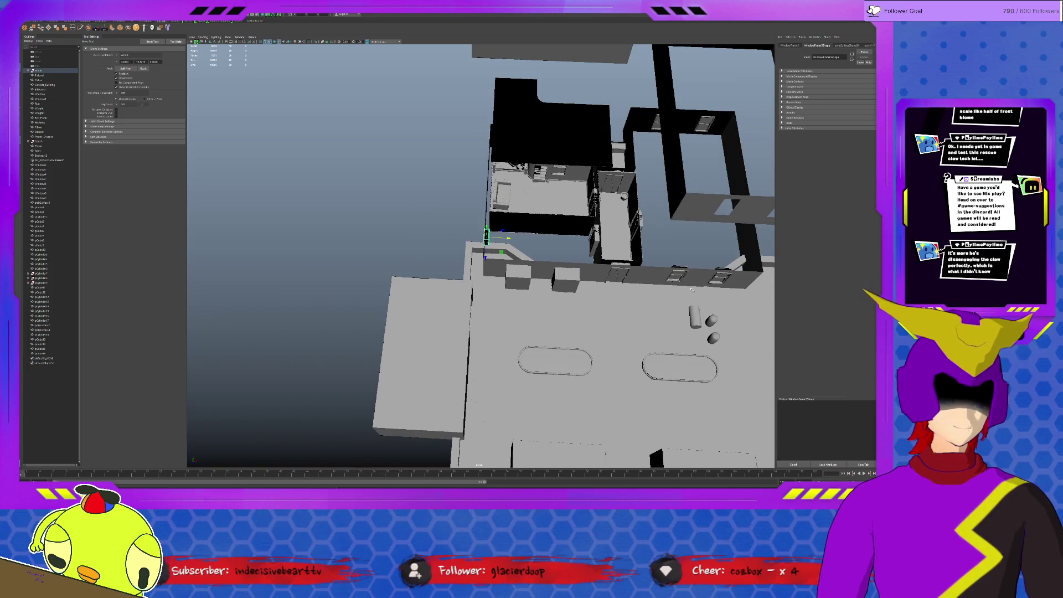
Step: Frame the left-wall window and rotate it 90° to face the camera
click(675, 279)
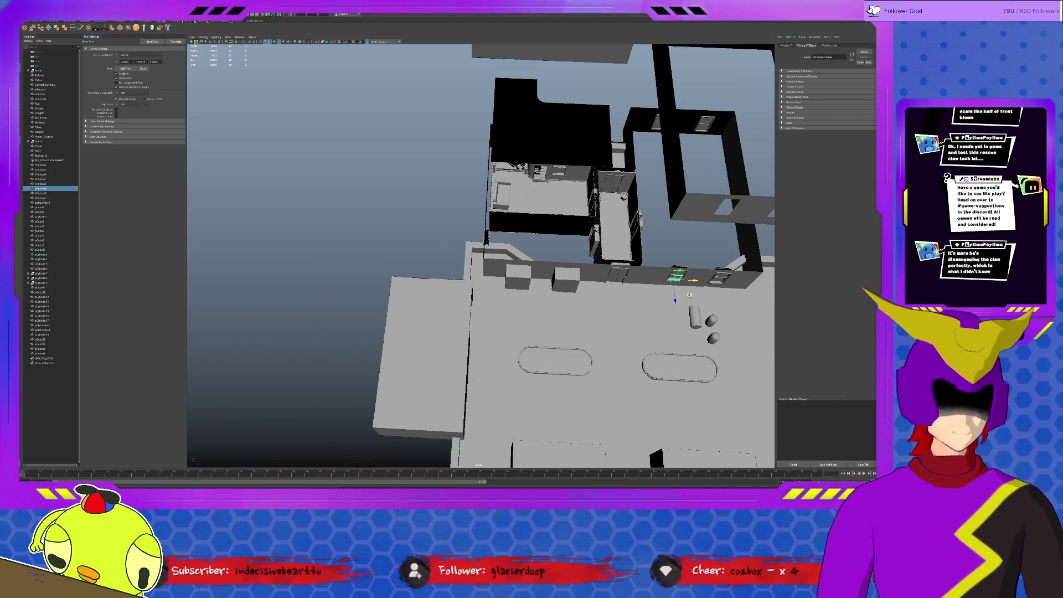
click(511, 250)
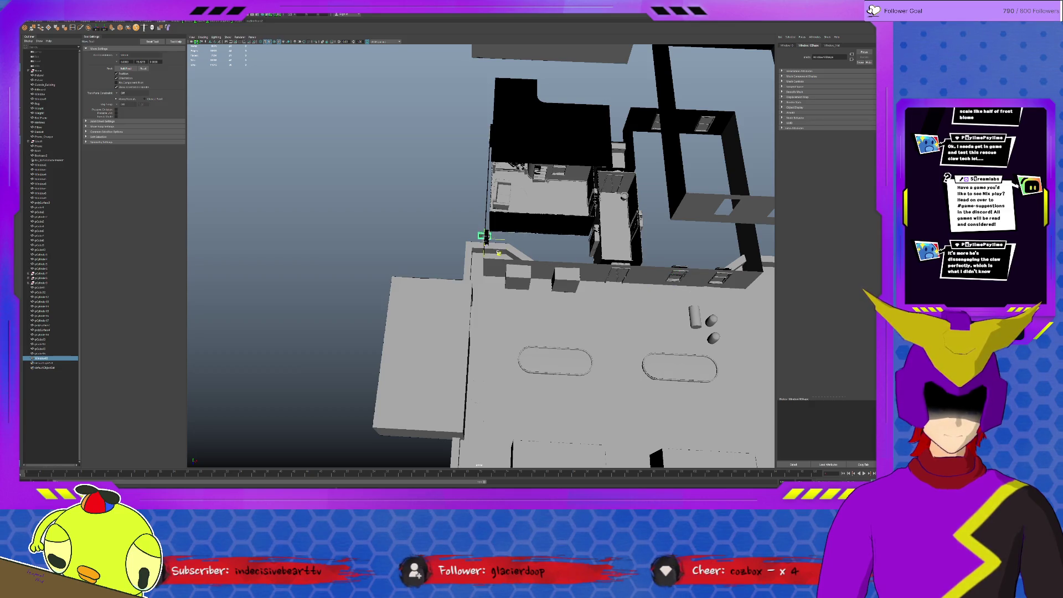
key(f)
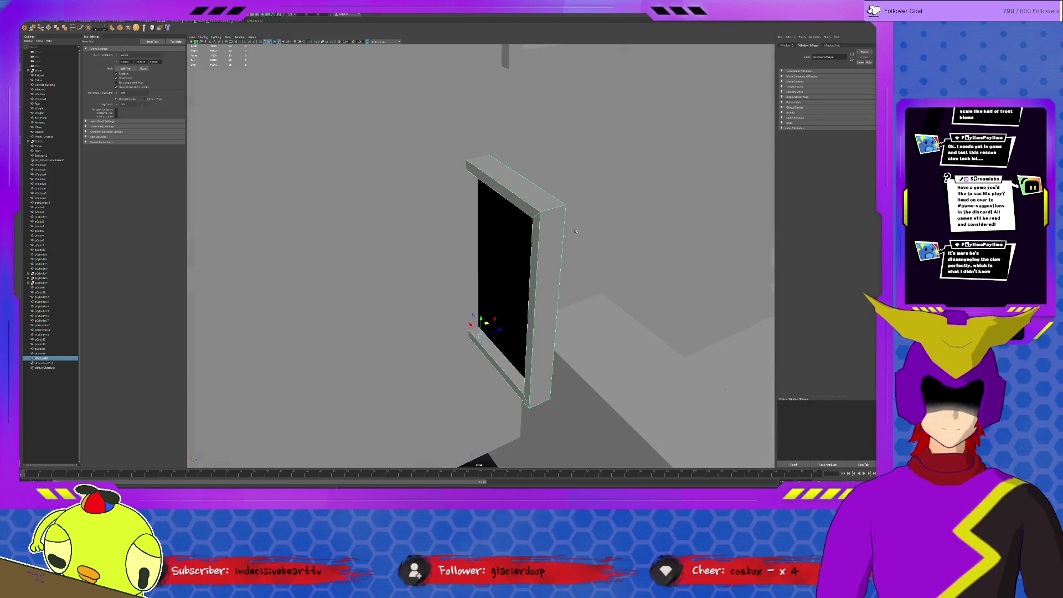
key(e)
drag(497, 343, 467, 345)
Step: With Step Snap off, shrink the window and move it up into the wall opening
key(r)
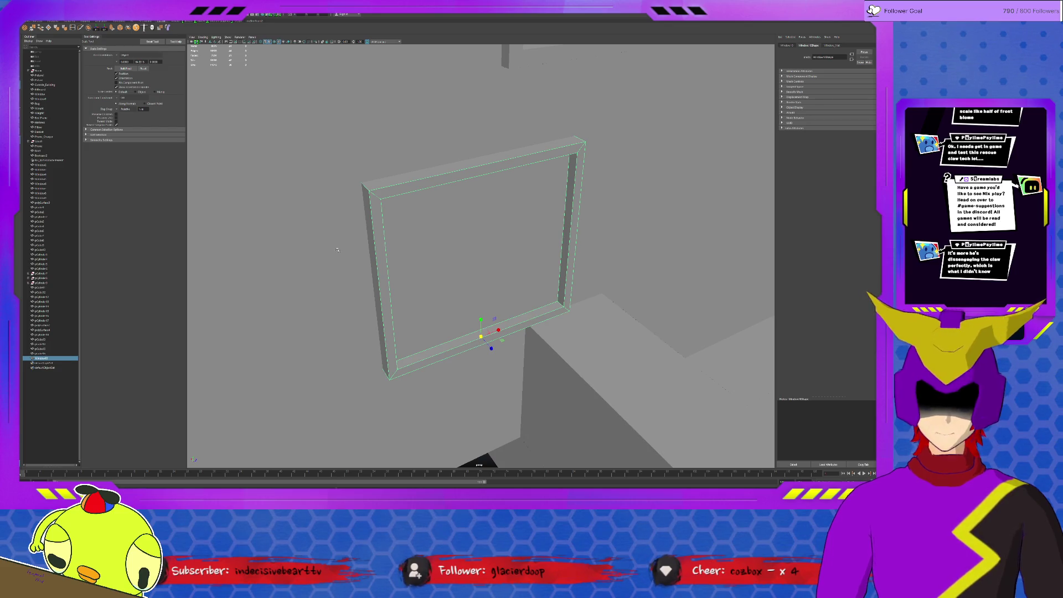
click(123, 109)
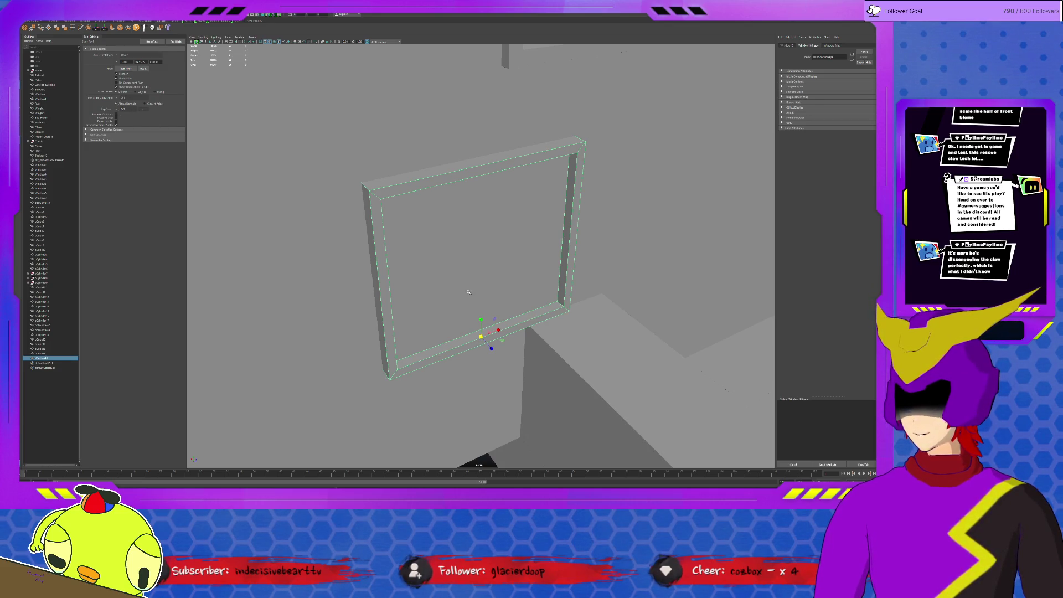
mouse_move(479, 336)
mouse_down()
mouse_move(421, 363)
mouse_move(443, 354)
mouse_up()
scroll(422, 363, down, 3)
key(w)
mouse_move(492, 285)
mouse_down()
mouse_move(561, 178)
mouse_move(566, 111)
mouse_up()
key(f)
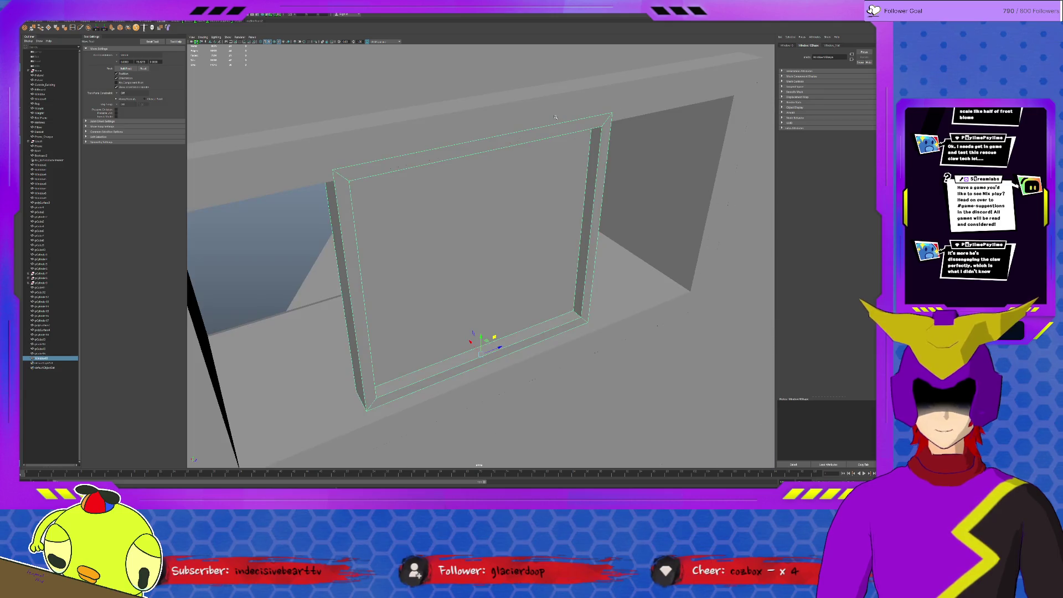
alt+drag(510, 218, 481, 327)
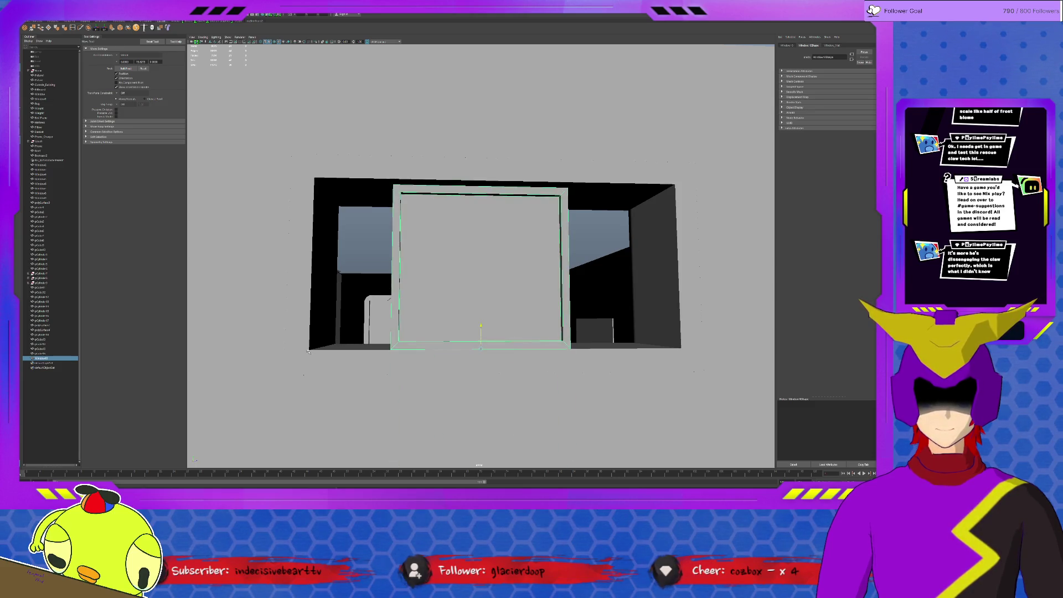
Step: Scale the window wider toward the sides of the opening
alt+drag(309, 350, 554, 297)
scroll(481, 317, up, 1)
key(r)
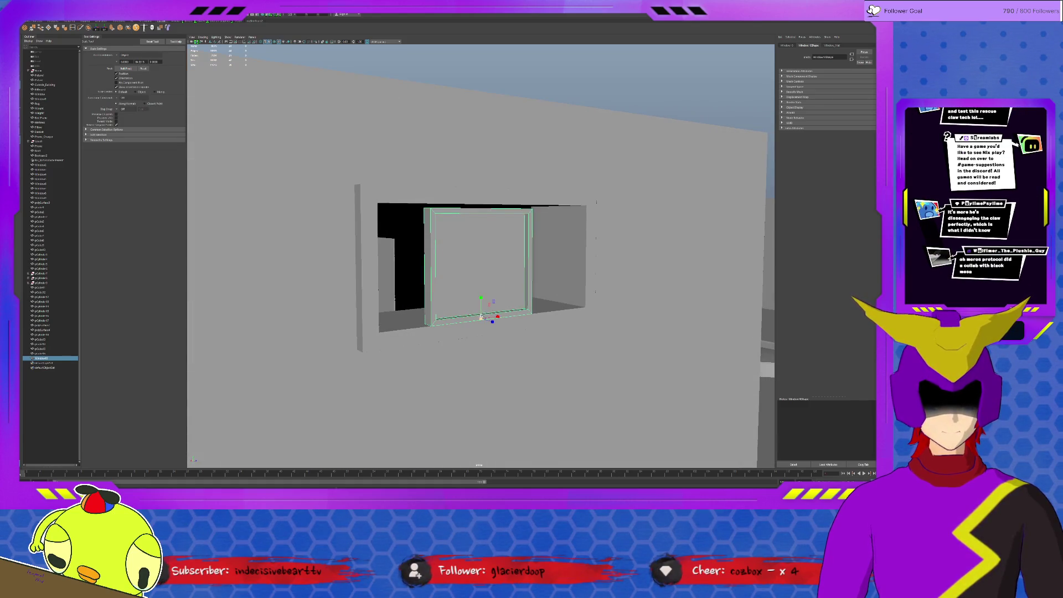
drag(481, 318, 485, 317)
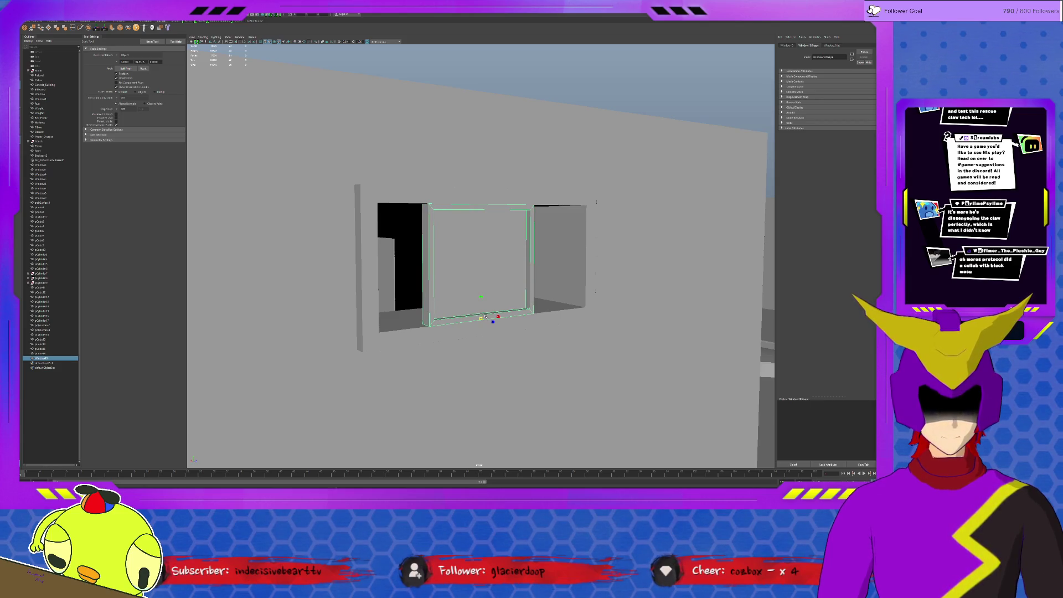
mouse_move(505, 319)
mouse_down()
mouse_move(522, 317)
mouse_move(367, 322)
mouse_move(391, 322)
mouse_move(382, 316)
mouse_move(400, 302)
mouse_move(554, 293)
mouse_up()
Step: Slide and scale the window so it spans the full opening width
key(w)
key(d)
key(d)
key(r)
key(w)
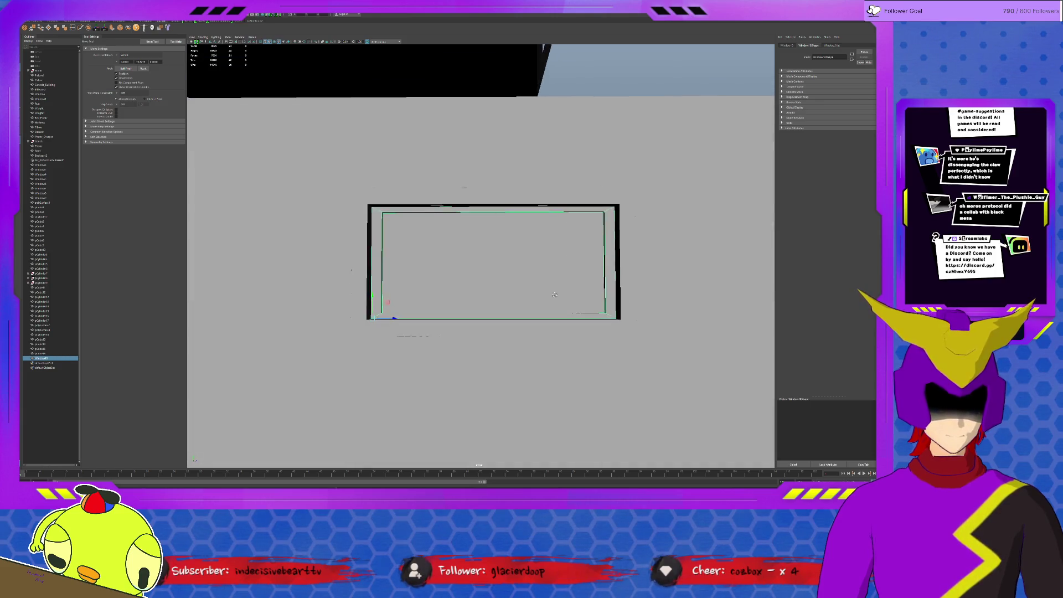
scroll(435, 258, up, 3)
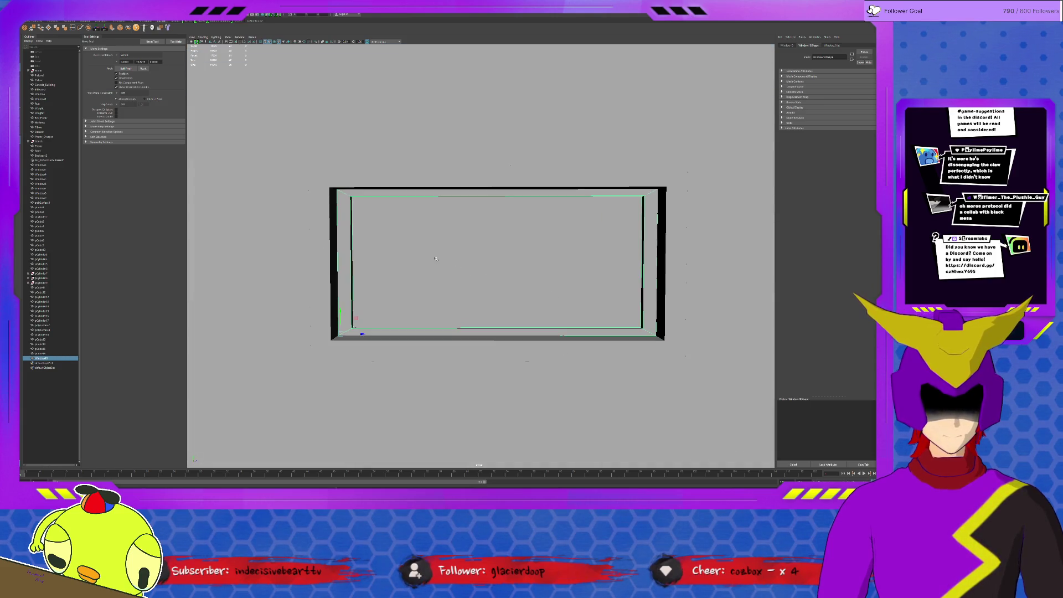
Step: Scale the glass pane's left and right inner edges outward to the frame
click(390, 256)
click(352, 244)
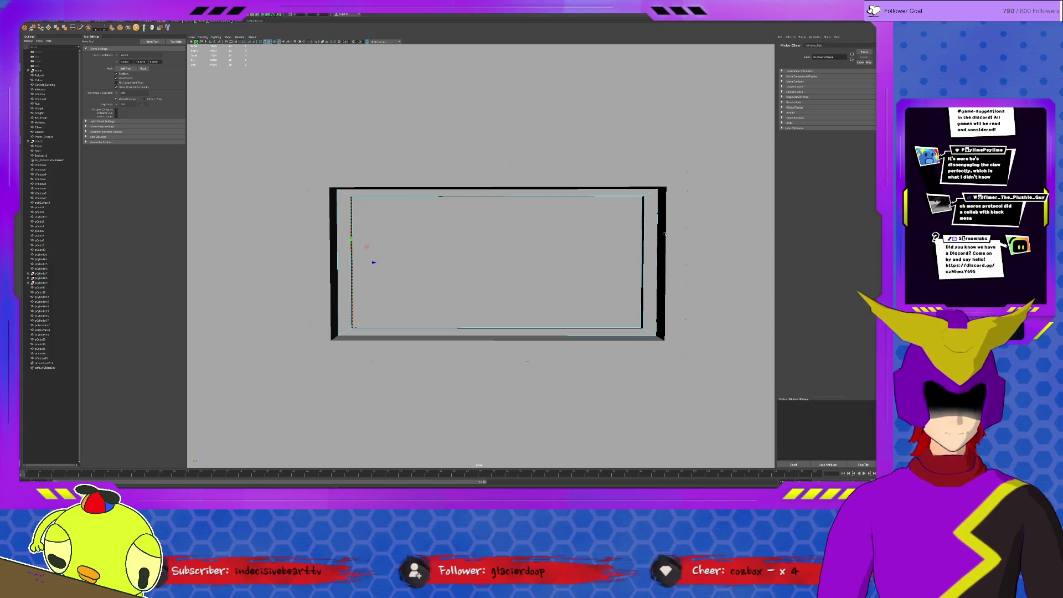
shift+click(642, 233)
key(r)
drag(517, 262, 518, 262)
Step: Check the window placement from around the building, then select the ledge mesh
key(F8)
scroll(517, 260, down, 5)
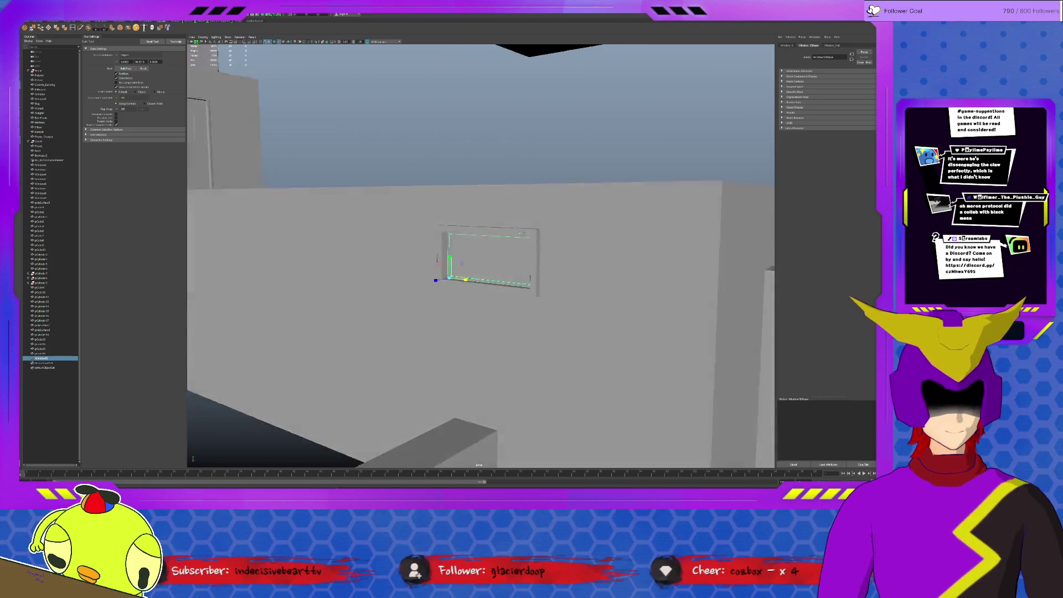
alt+drag(522, 233, 506, 234)
click(267, 383)
mouse_move(267, 383)
alt+mouse_down()
mouse_move(604, 305)
mouse_move(575, 316)
mouse_move(512, 308)
mouse_move(572, 315)
mouse_move(514, 327)
alt+mouse_up()
click(479, 331)
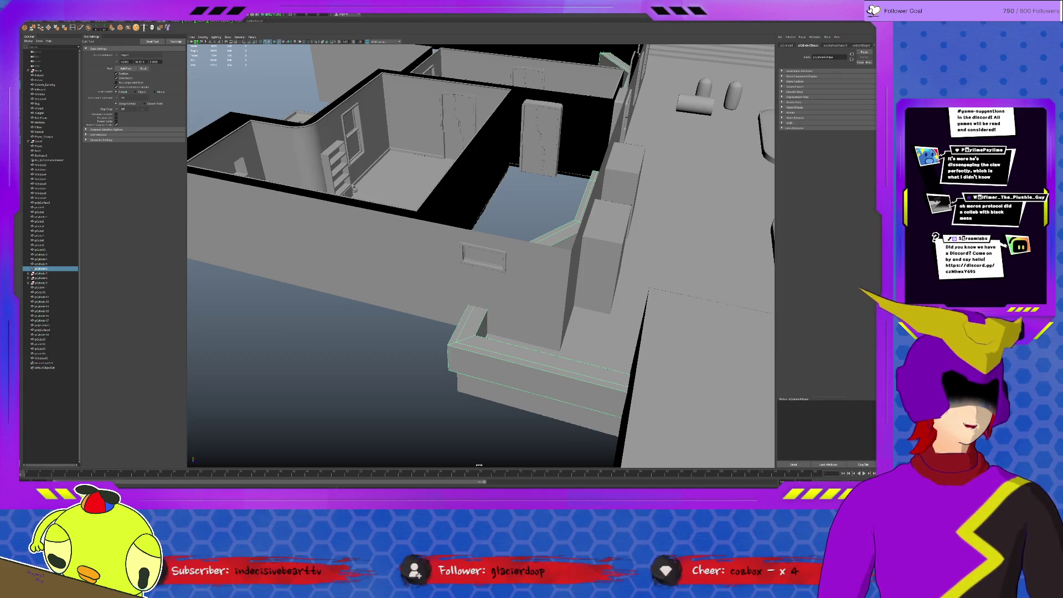
mouse_move(515, 327)
alt+mouse_down()
mouse_move(490, 329)
mouse_move(538, 277)
alt+mouse_up()
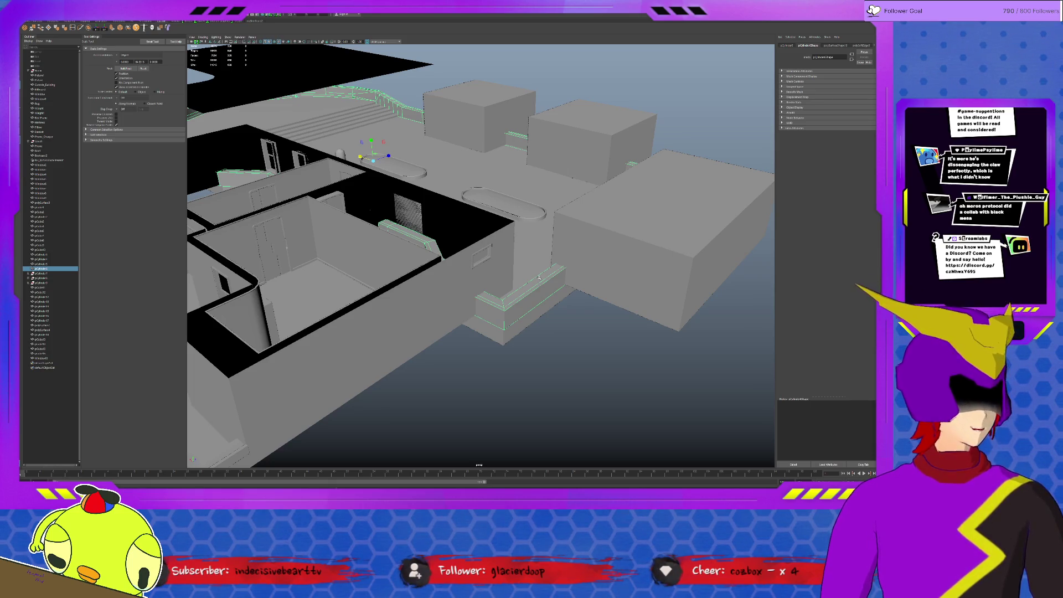
alt+drag(538, 277, 559, 299)
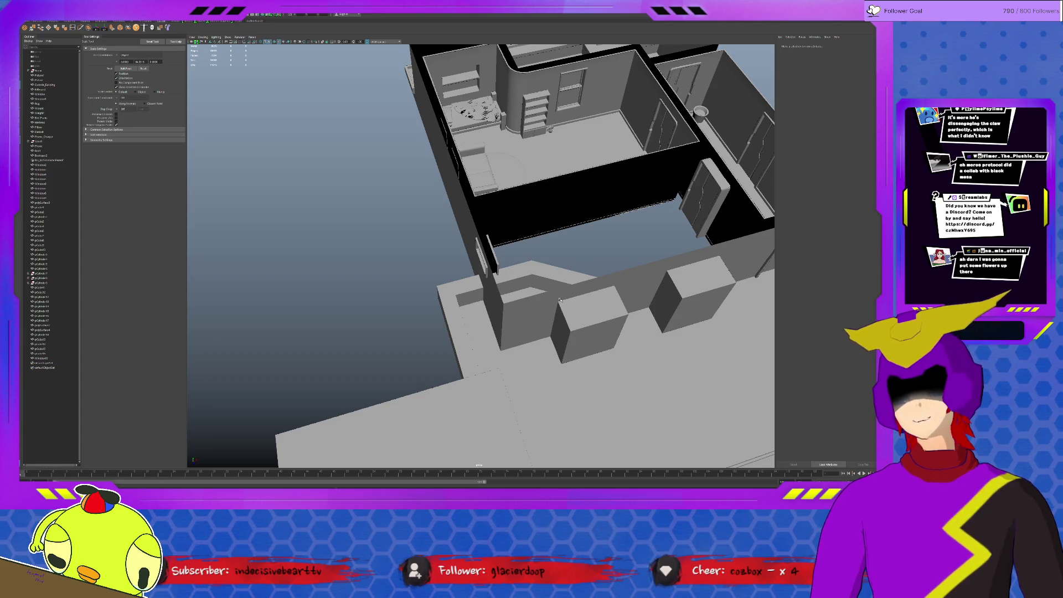
click(700, 116)
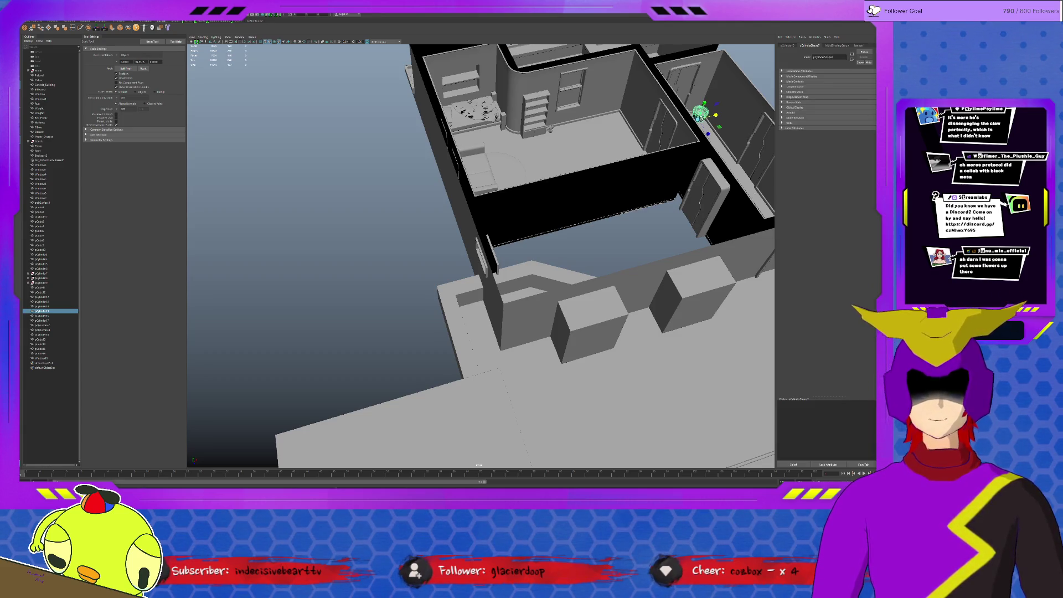
Step: Soften the edges of the bathtub's rim so its shading looks smooth
key(f)
scroll(562, 250, down, 5)
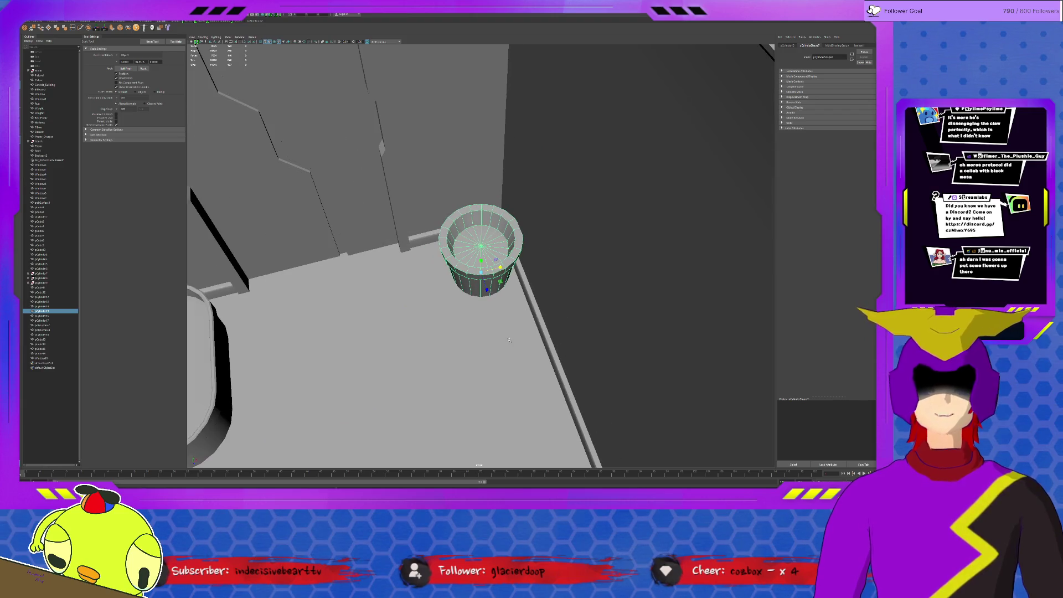
click(526, 298)
mouse_move(525, 298)
alt+mouse_down()
mouse_move(512, 274)
mouse_move(548, 257)
mouse_move(684, 243)
mouse_move(365, 261)
alt+mouse_up()
scroll(508, 266, up, 6)
click(408, 261)
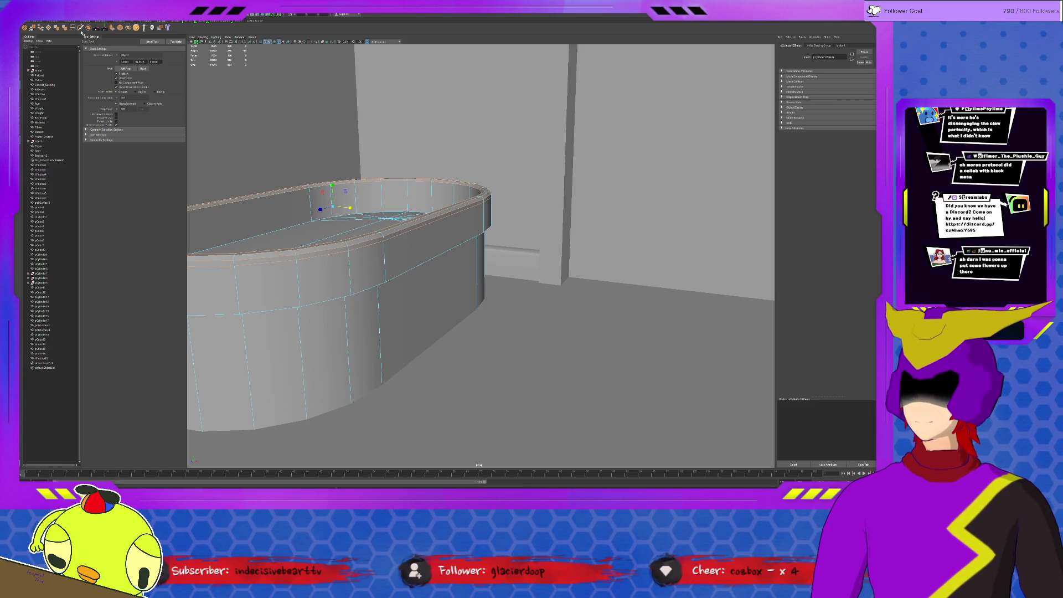
shift+right_drag(480, 202, 386, 201)
key(F8)
Step: Select the lower oval tub and zoom out to see both tubs beside the building
click(649, 266)
key(f)
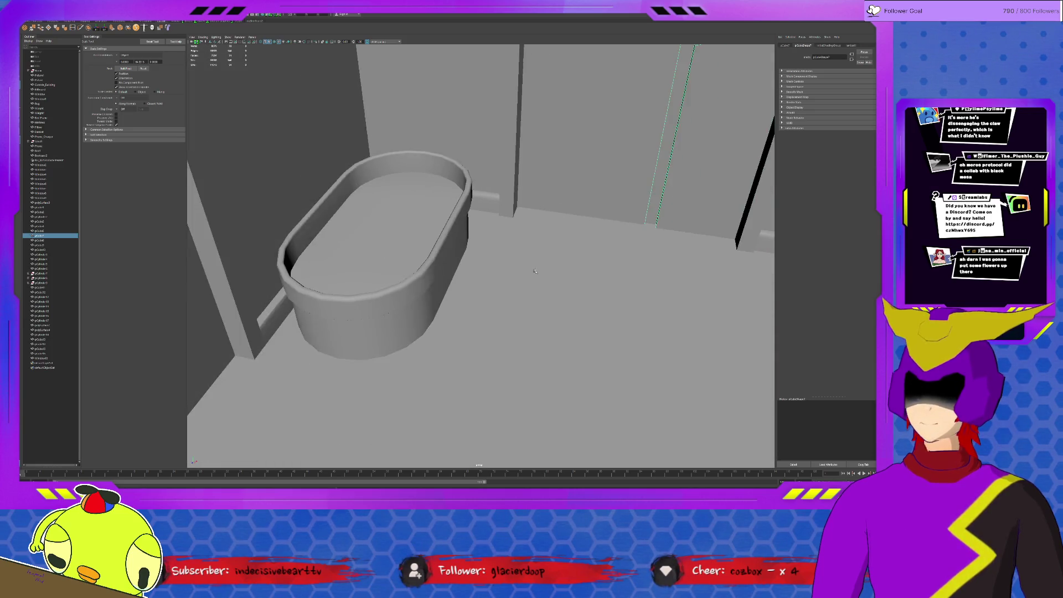
click(457, 268)
alt+drag(457, 267, 487, 321)
click(540, 382)
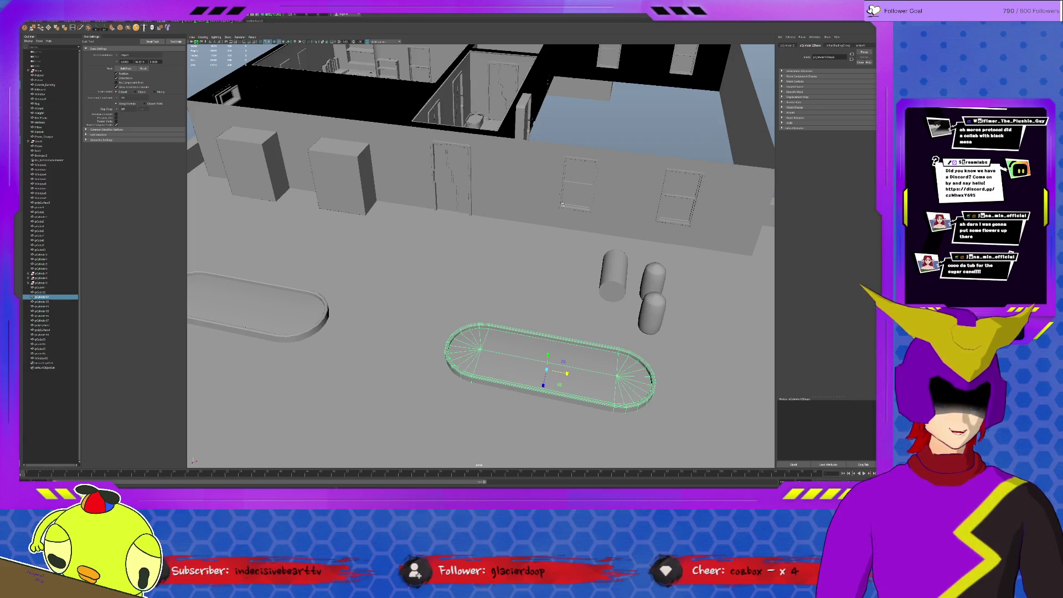
alt+right_drag(562, 205, 529, 210)
alt+drag(459, 222, 498, 213)
click(499, 212)
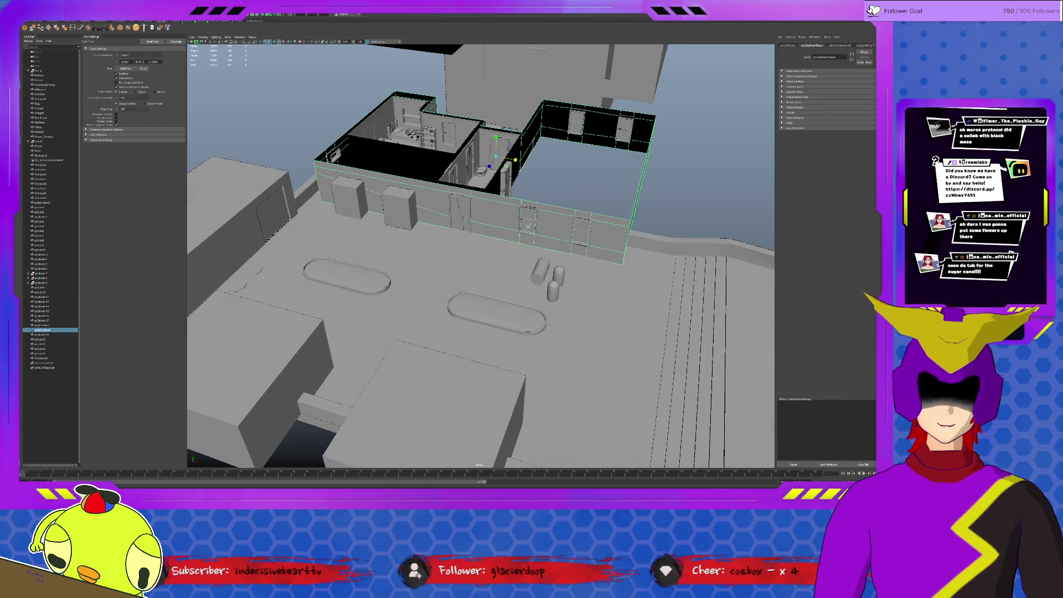
Step: Delete the stray box floating above the building
key(w)
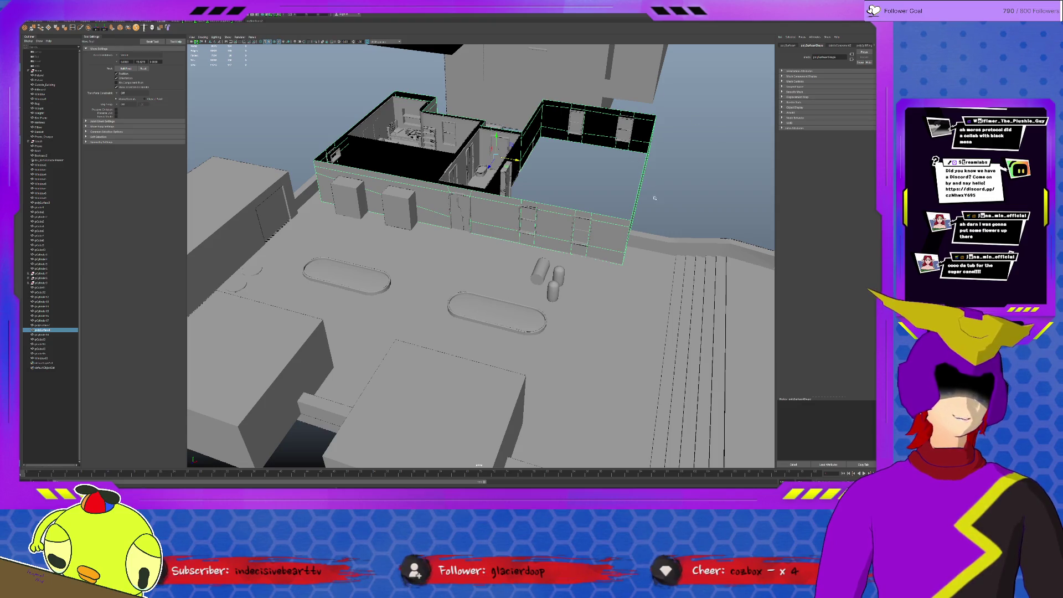
alt+drag(552, 189, 566, 223)
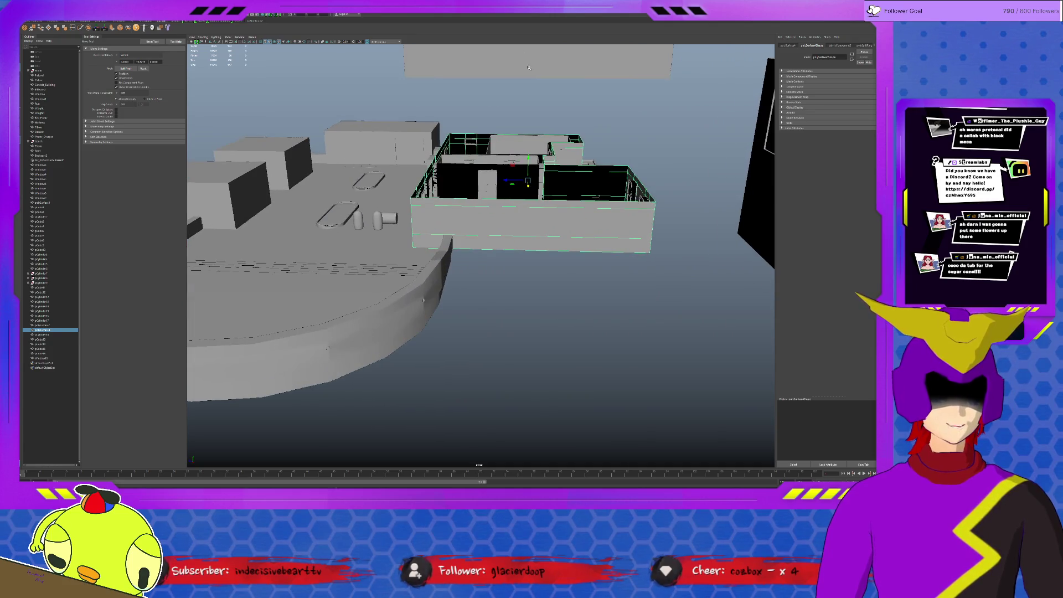
click(528, 68)
alt+drag(529, 68, 603, 127)
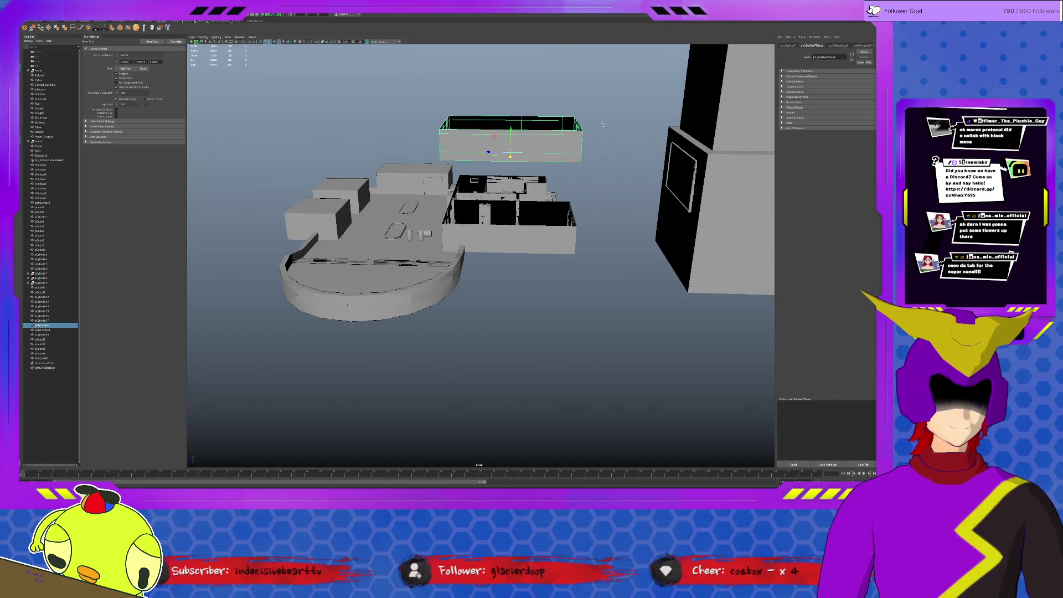
key(Delete)
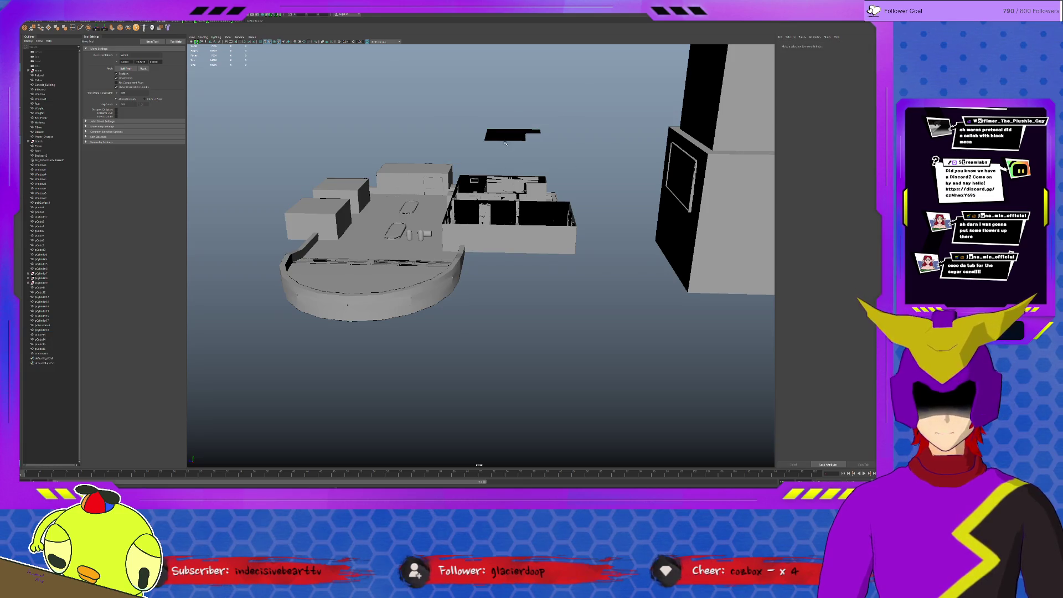
Step: Insert multiple edge loops across the upper-floor front wall
click(519, 239)
key(f)
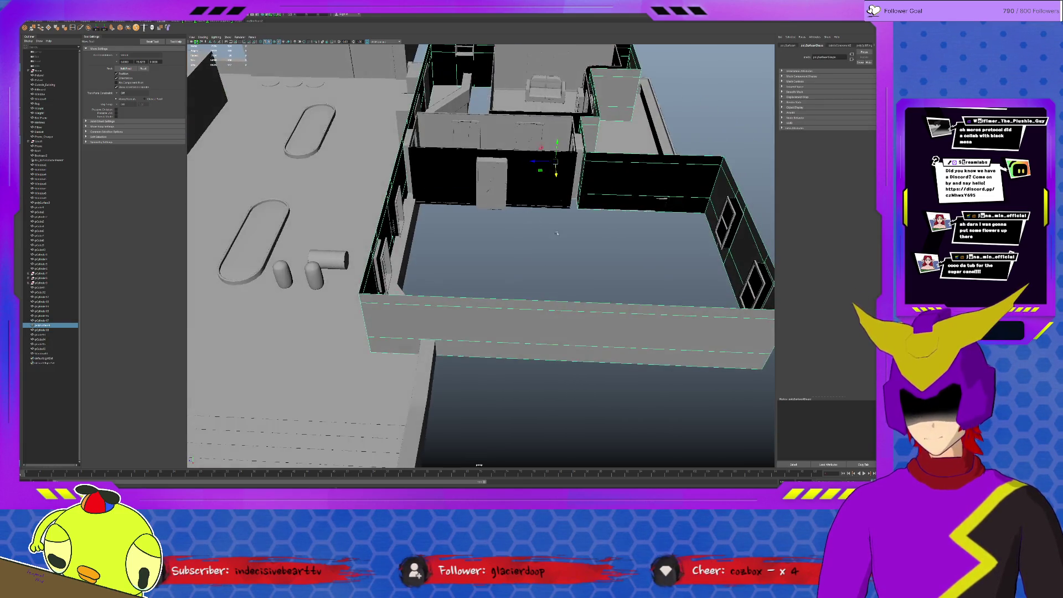
click(73, 28)
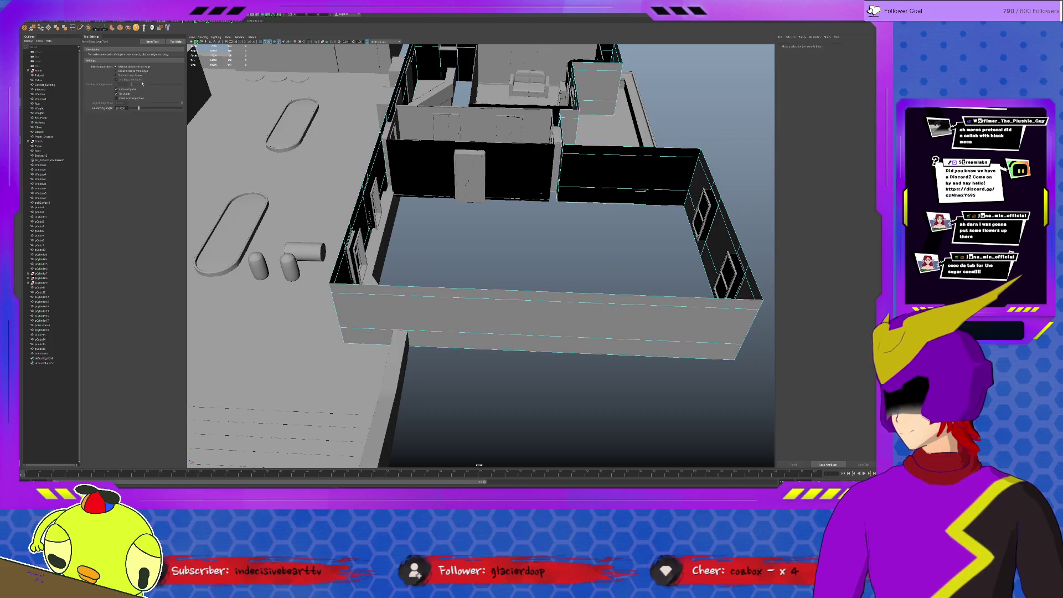
click(123, 77)
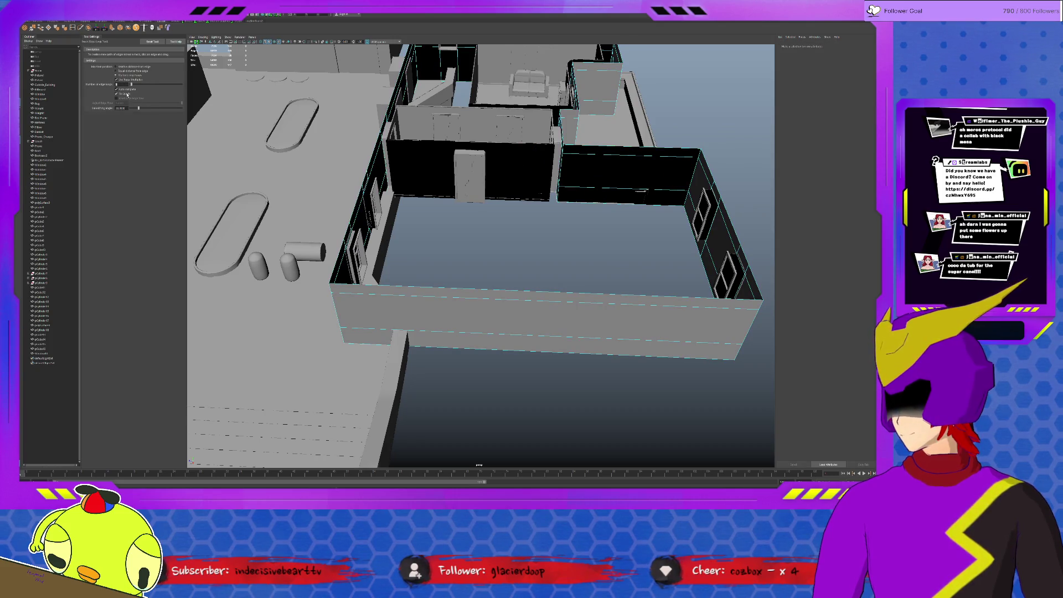
click(540, 305)
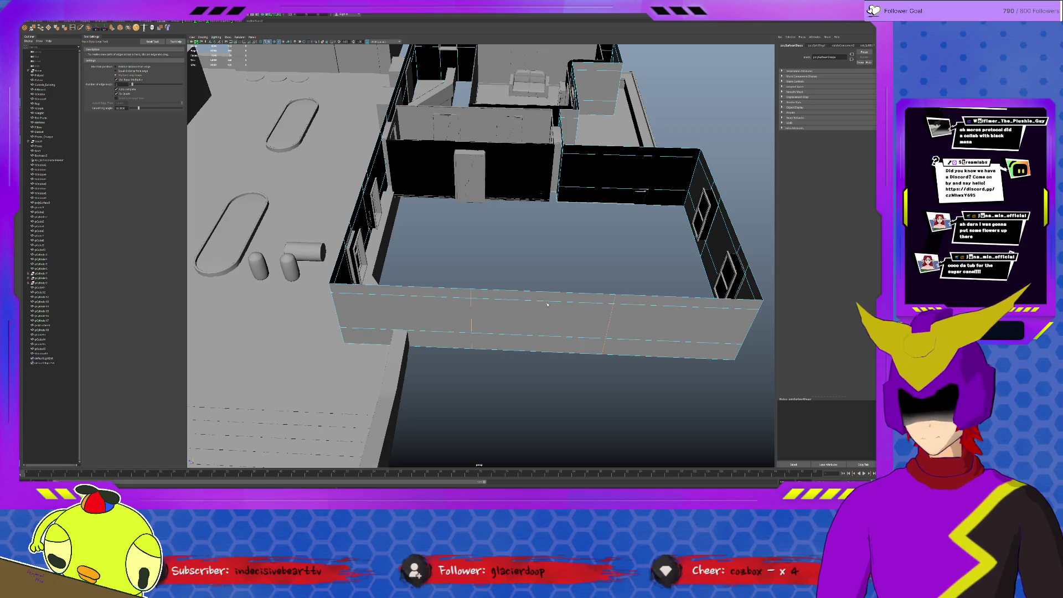
key(r)
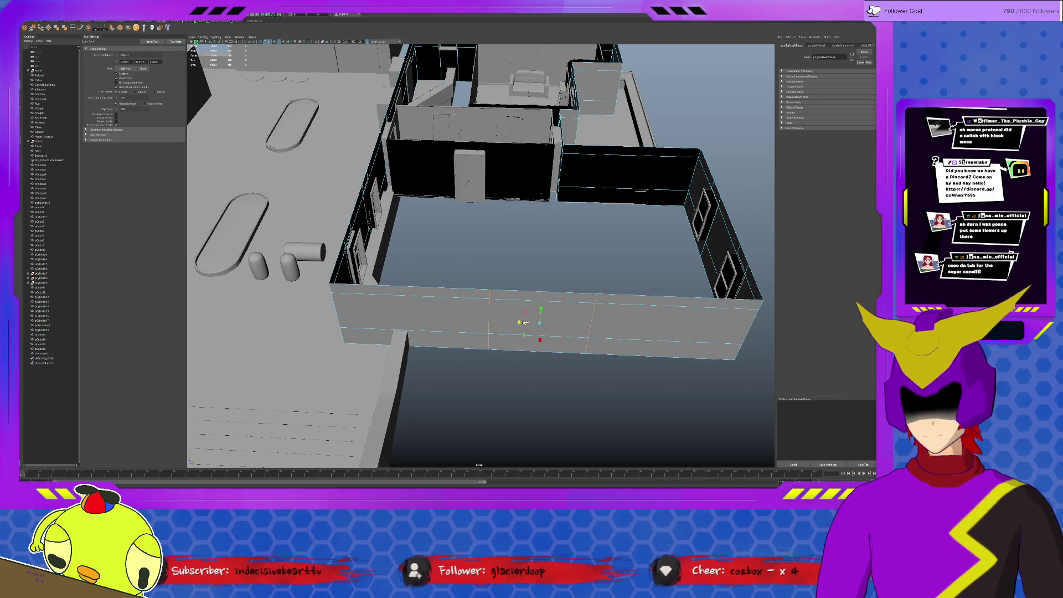
key(q)
Step: Extrude the middle front-wall face and push it back into the wall
click(523, 327)
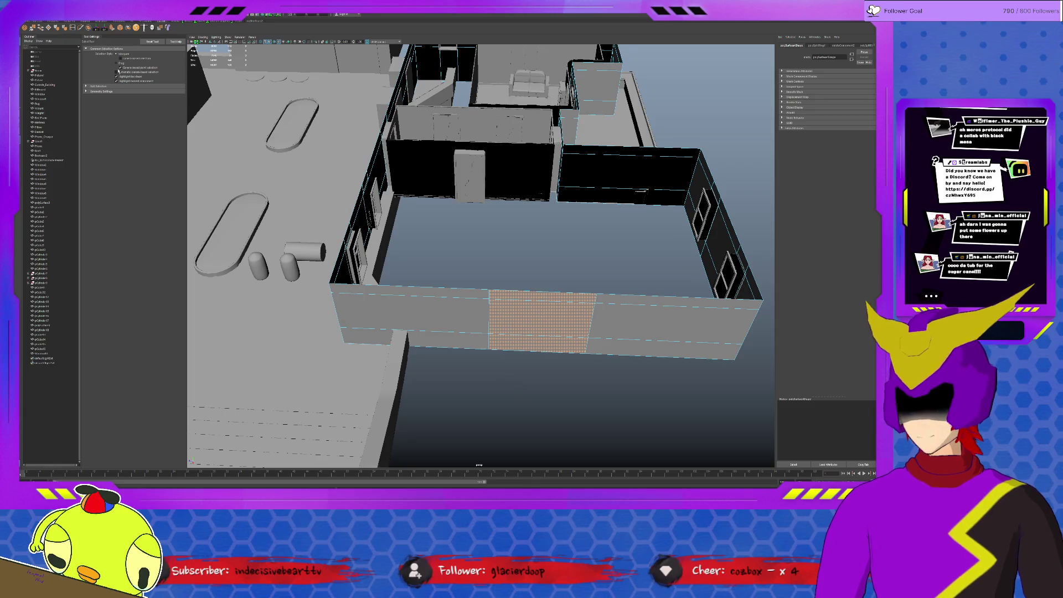
key(ctrl+e)
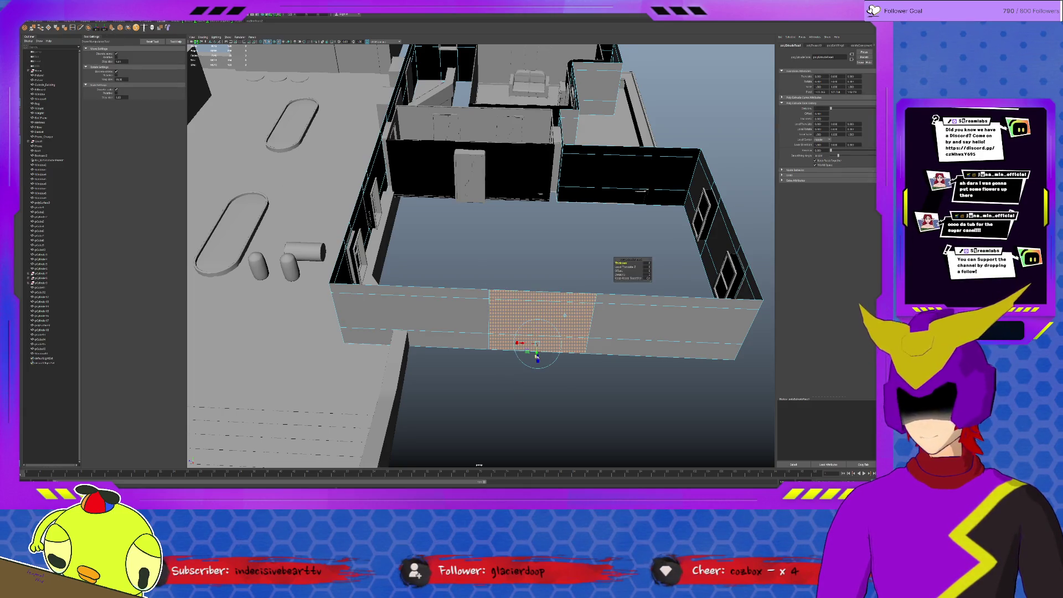
key(w)
drag(539, 340, 538, 304)
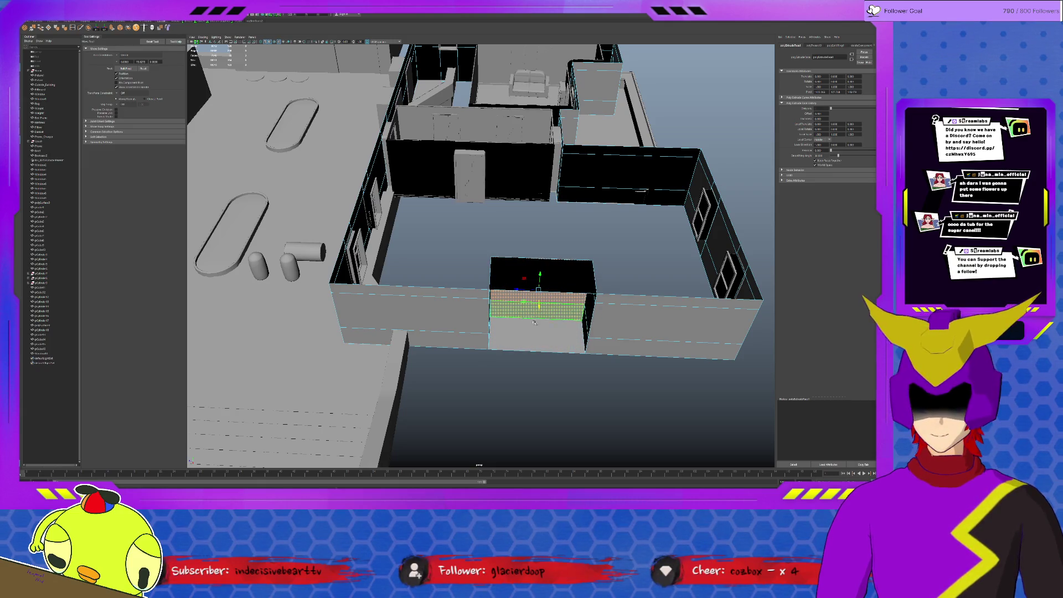
shift+click(565, 282)
click(653, 387)
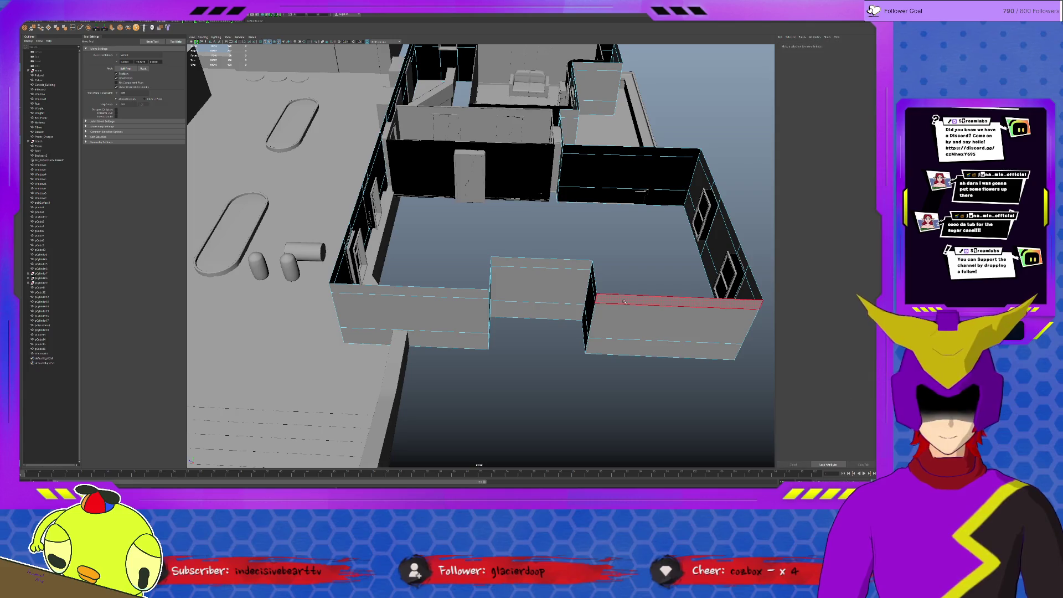
mouse_move(636, 310)
alt+mouse_down()
mouse_move(522, 325)
mouse_move(537, 322)
mouse_move(519, 356)
alt+mouse_up()
Step: Raise the upper-floor wall shell up off the building
click(437, 277)
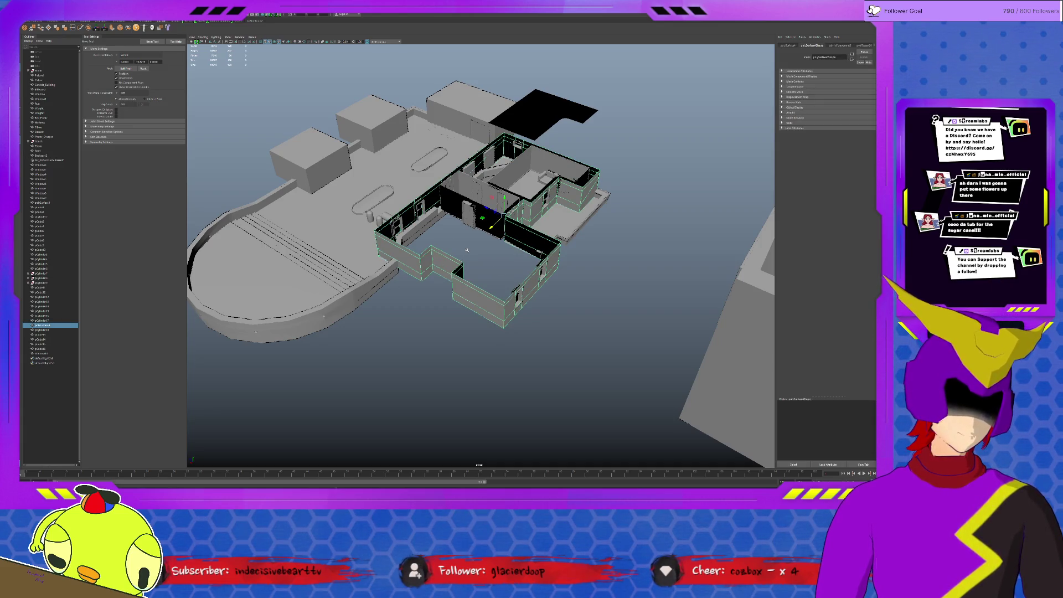
mouse_move(457, 289)
alt+mouse_down()
mouse_move(576, 290)
mouse_move(587, 310)
mouse_move(615, 321)
mouse_move(613, 333)
alt+mouse_up()
click(587, 310)
scroll(618, 328, up, 5)
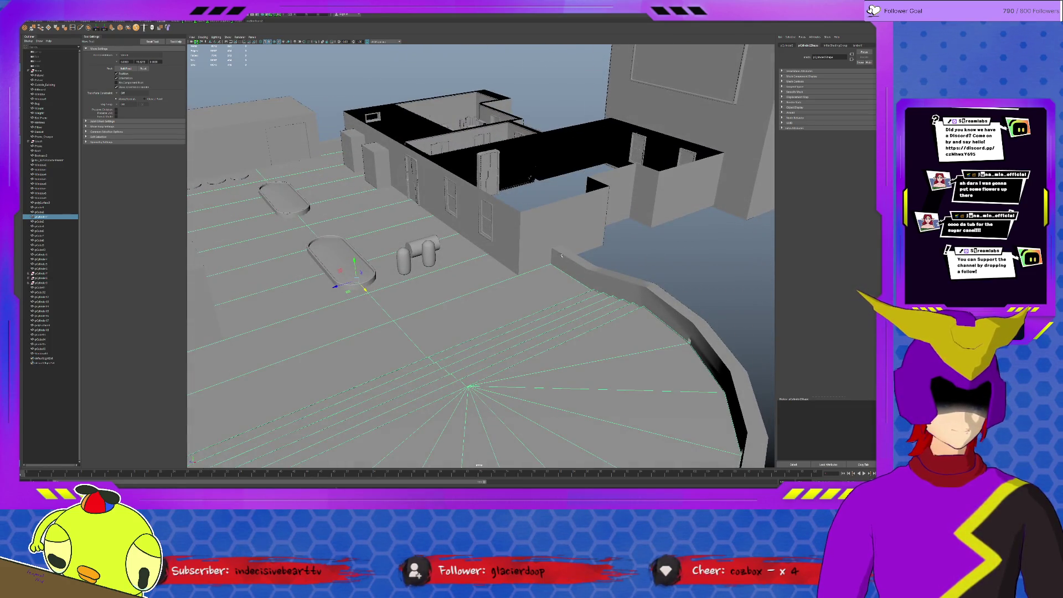
click(563, 261)
click(560, 253)
click(501, 158)
mouse_move(512, 133)
mouse_down()
mouse_move(512, 61)
mouse_move(509, 176)
mouse_move(495, 187)
mouse_up()
scroll(496, 187, up, 5)
Step: Delete the front wall faces by the doorway in face mode
key(F11)
click(494, 158)
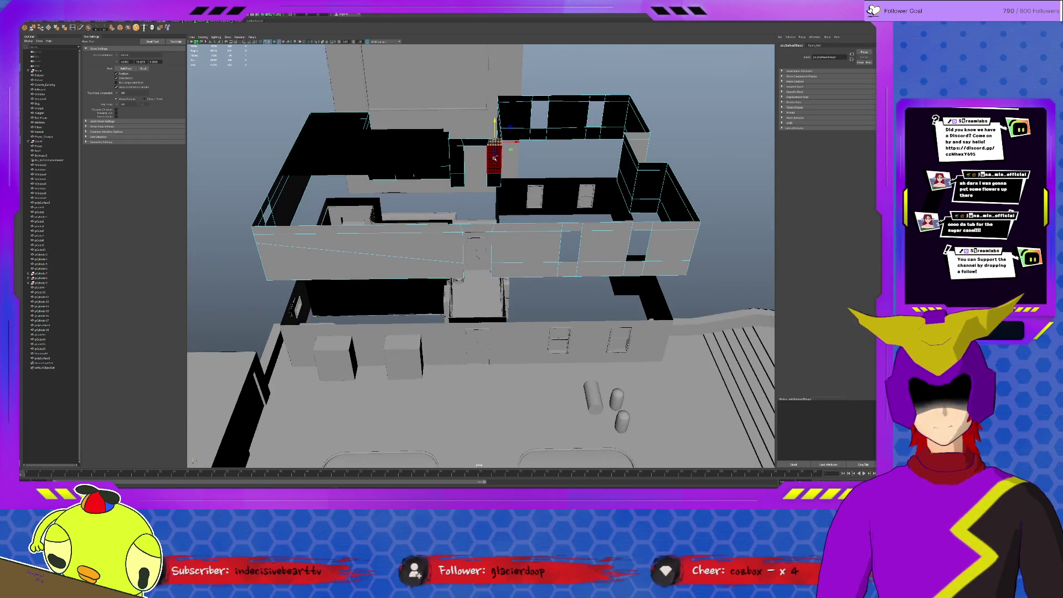
shift+click(476, 227)
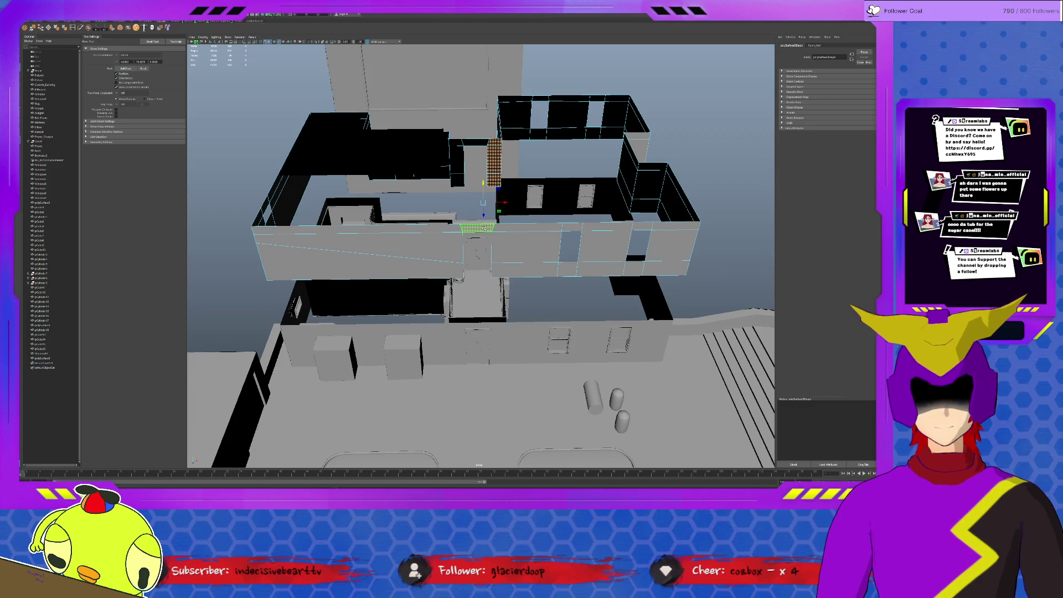
click(457, 238)
key(Delete)
Step: Bridge the two open front-wall edges to join the separated wall pieces
click(515, 242)
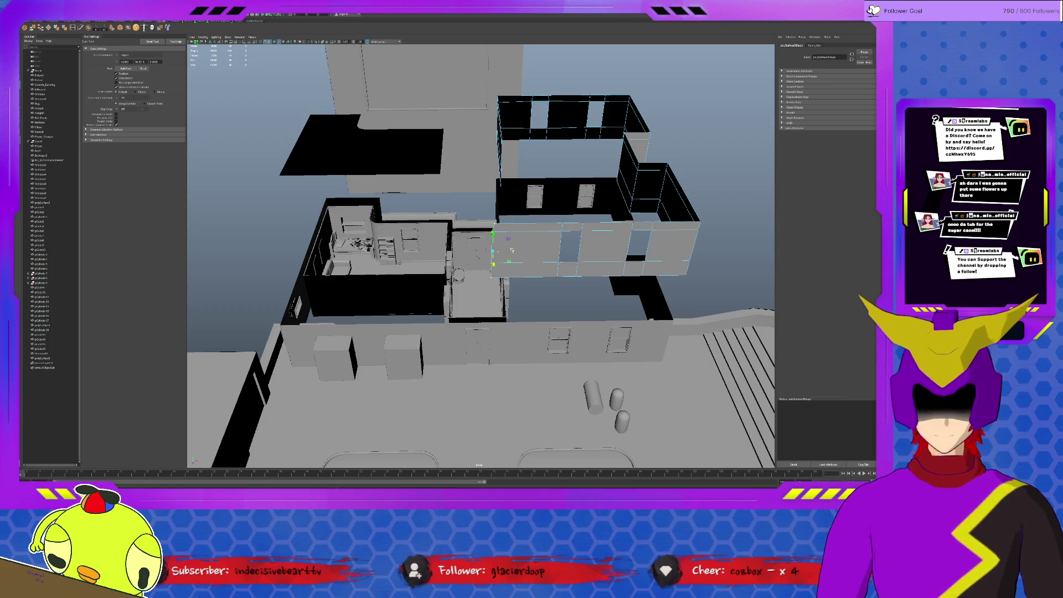
click(512, 236)
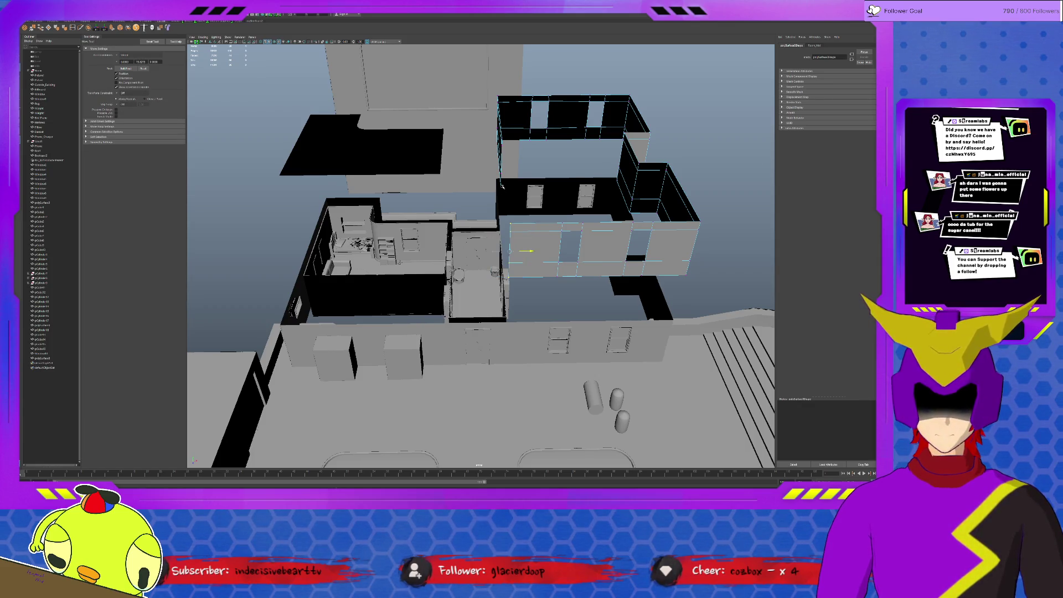
alt+drag(501, 185, 542, 188)
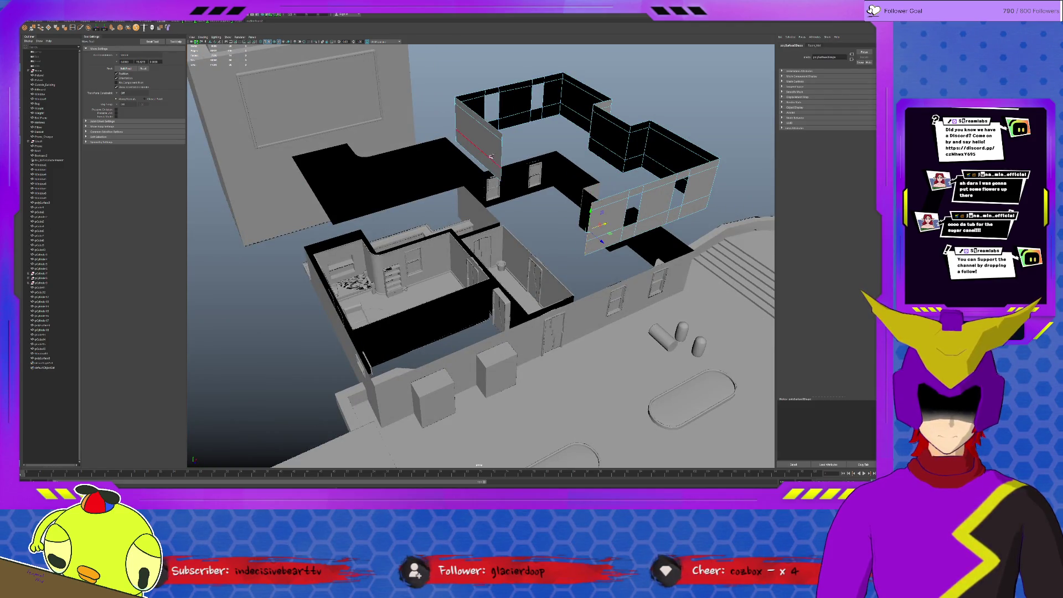
click(502, 174)
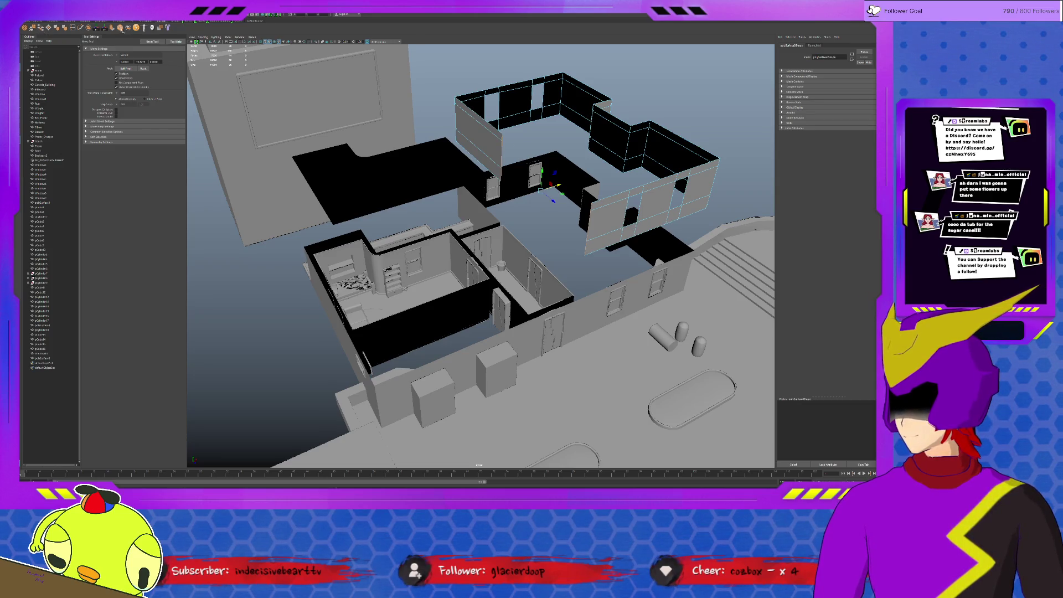
click(42, 29)
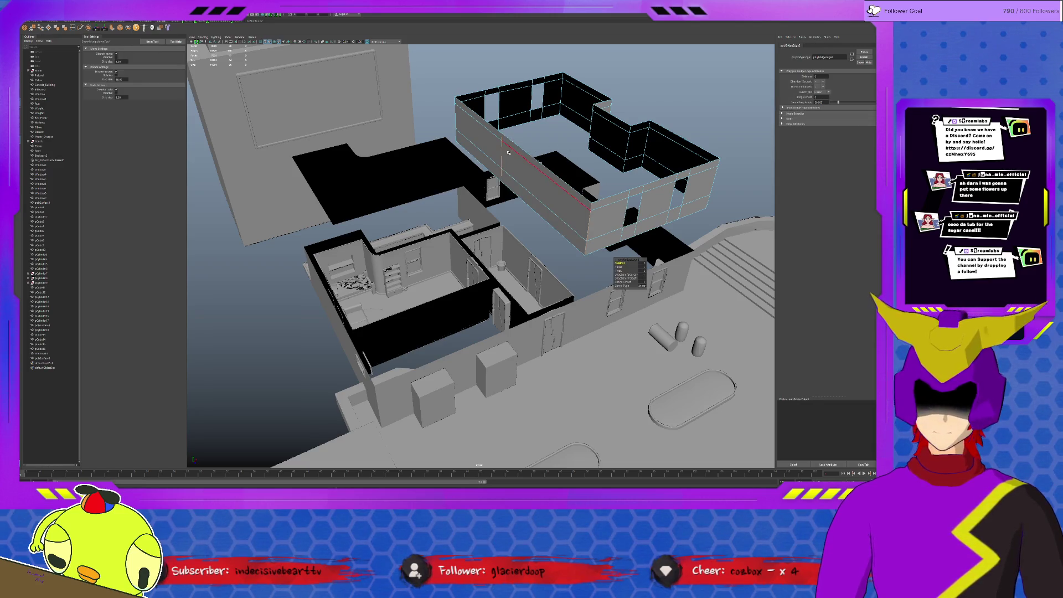
click(575, 139)
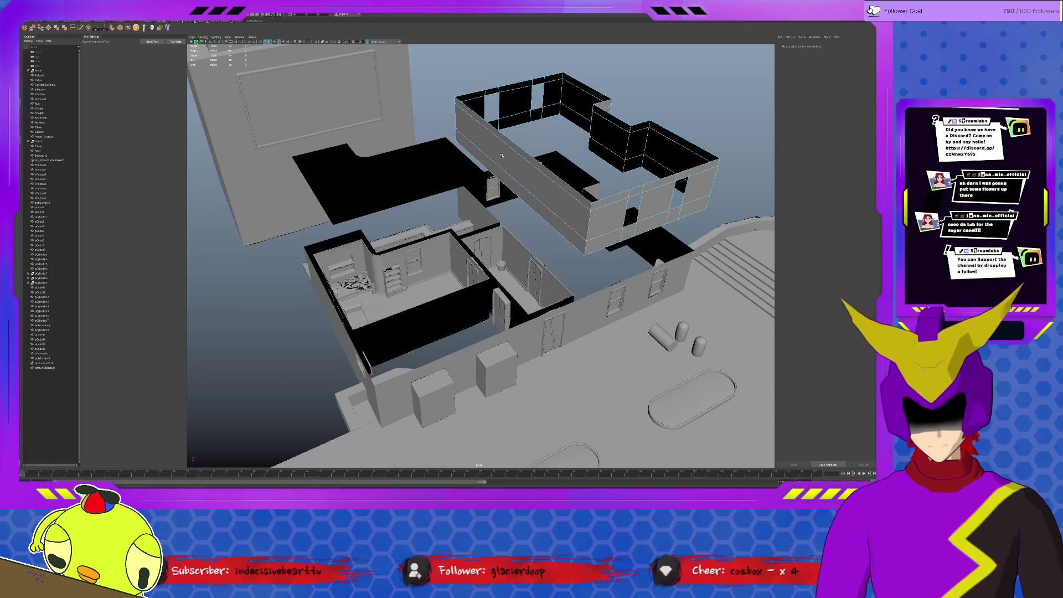
Step: Move the upper wall mesh's pivot down to the bottom of the walls
click(607, 228)
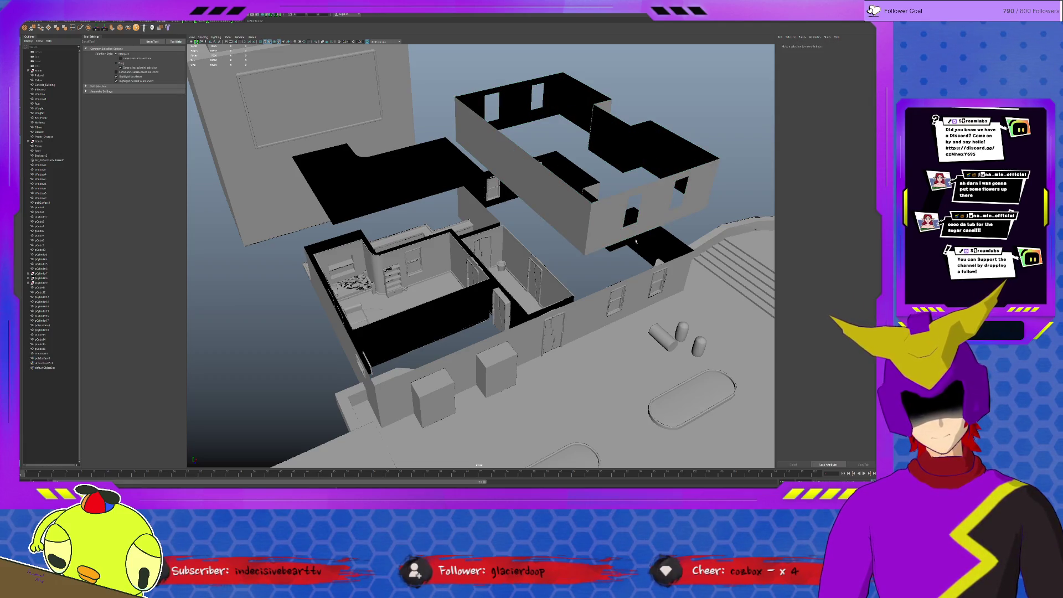
key(w)
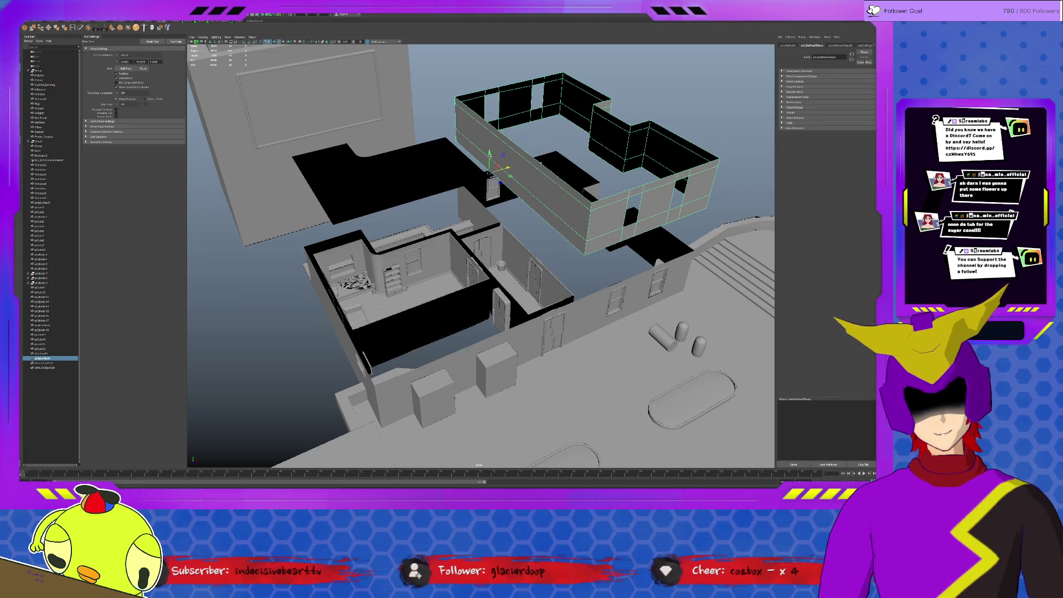
key(d)
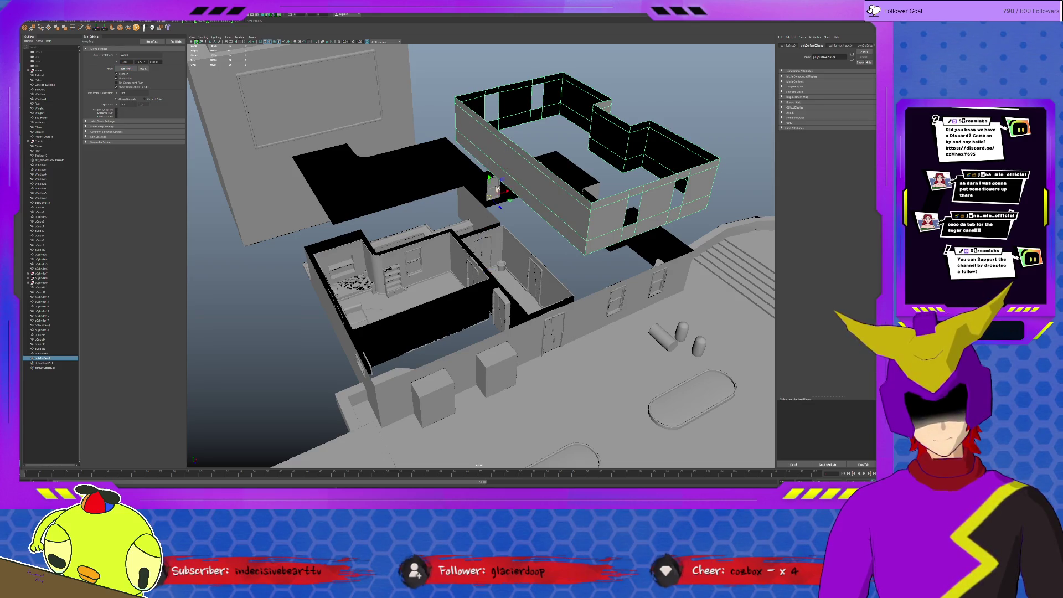
mouse_move(584, 256)
middle_down()
mouse_move(580, 302)
mouse_move(581, 293)
middle_up()
mouse_move(584, 284)
alt+mouse_down()
mouse_move(559, 300)
mouse_move(583, 306)
alt+mouse_up()
middle_drag(465, 197, 483, 74)
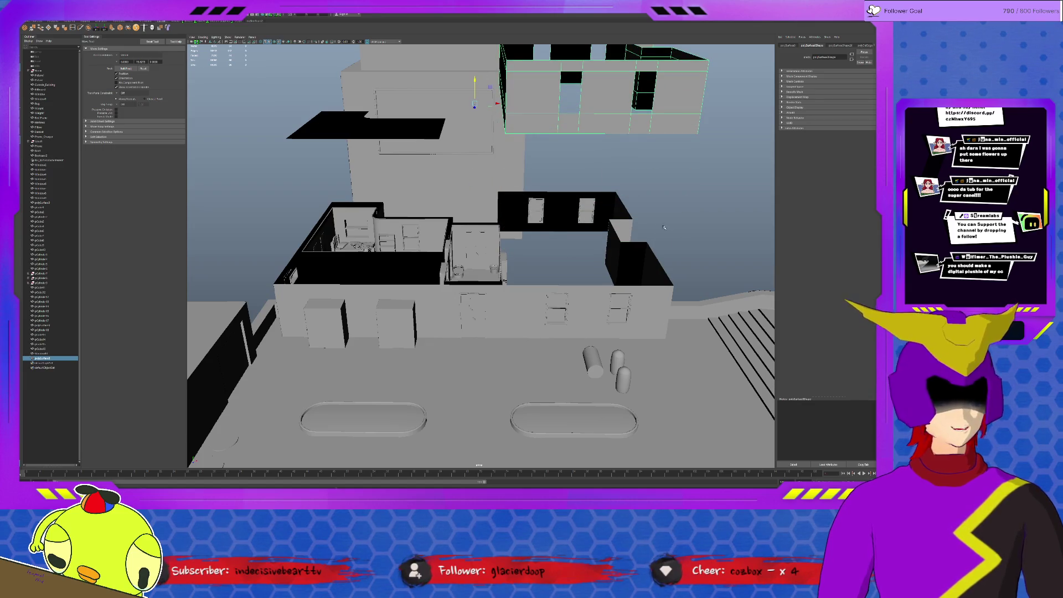
click(661, 227)
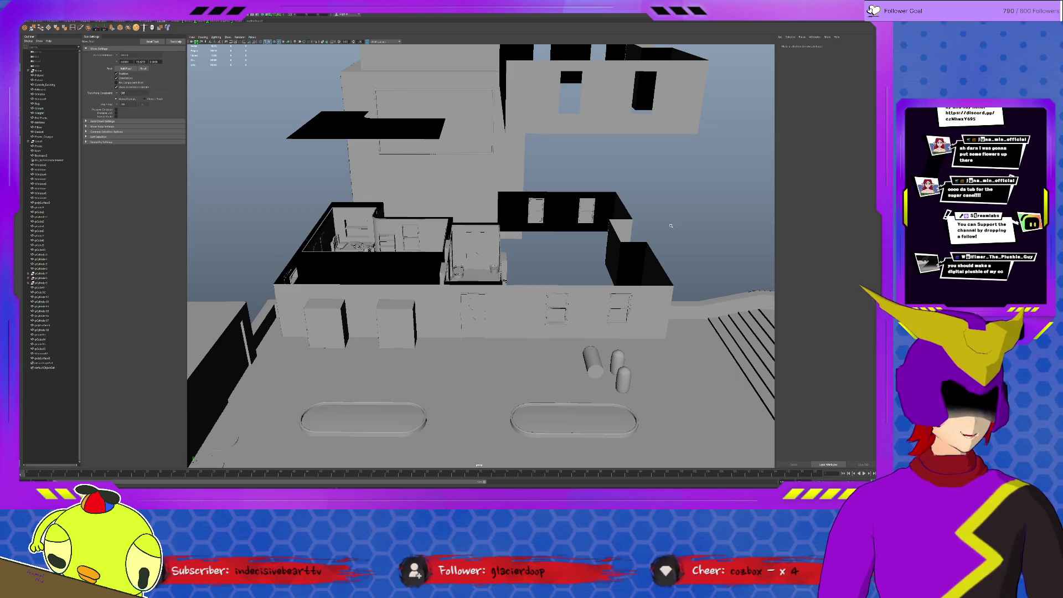
click(398, 238)
click(523, 285)
alt+drag(523, 285, 493, 324)
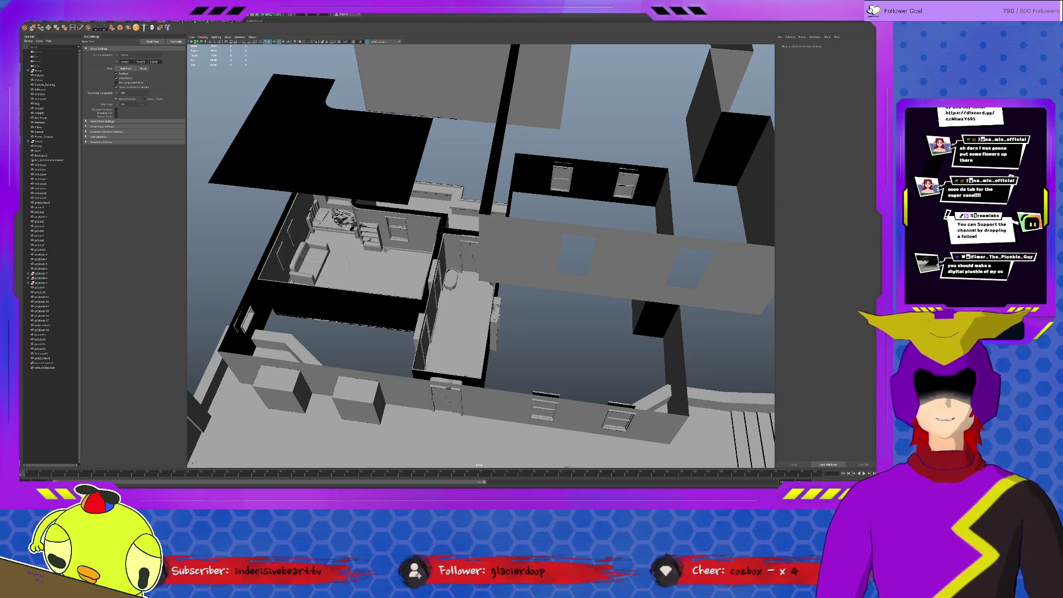
scroll(519, 318, down, 5)
scroll(522, 314, up, 2)
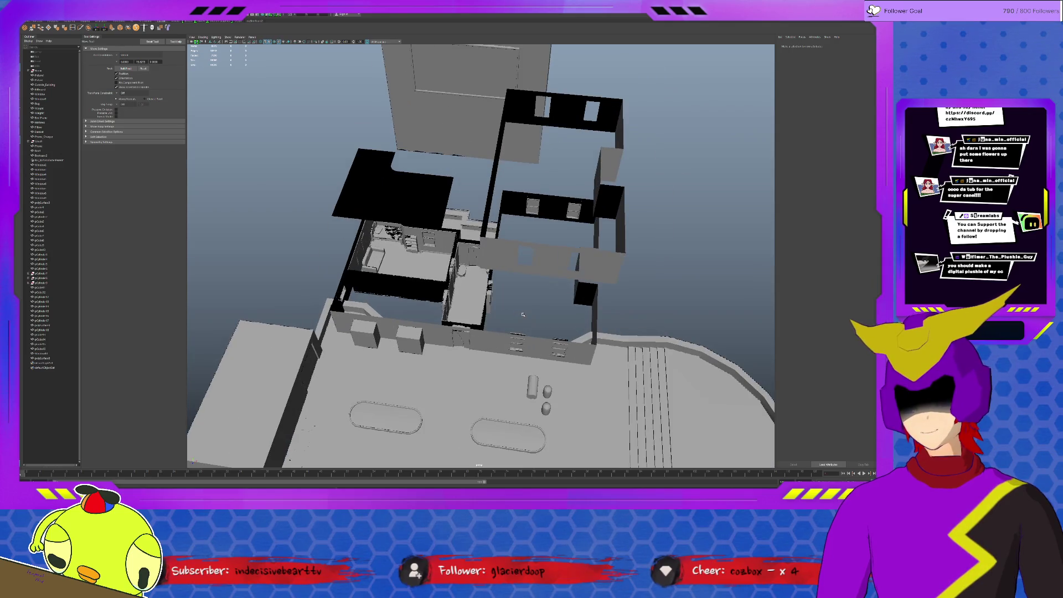
alt+drag(523, 314, 607, 317)
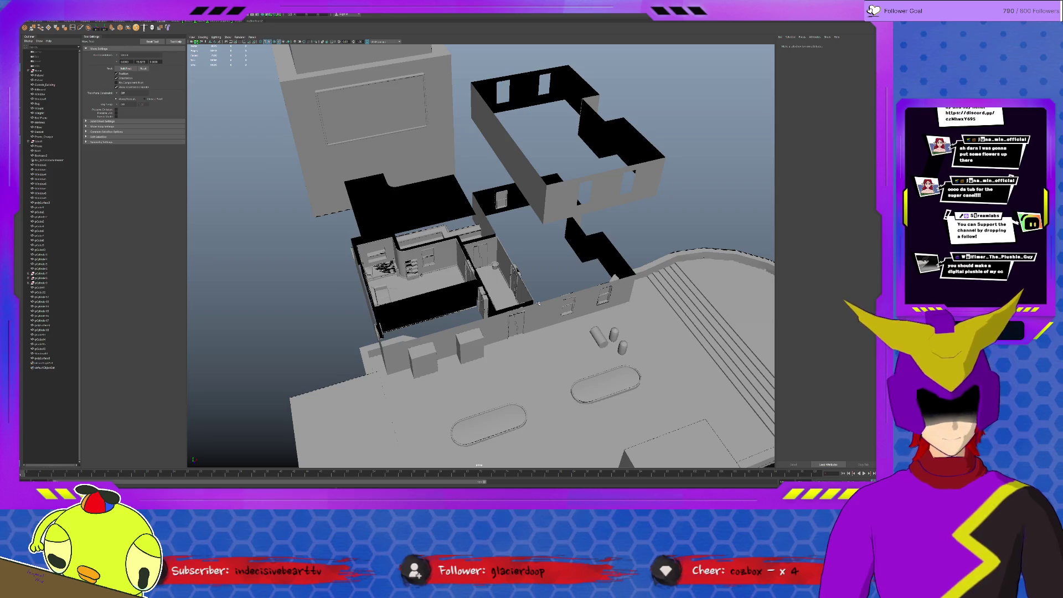
alt+right_drag(538, 303, 668, 112)
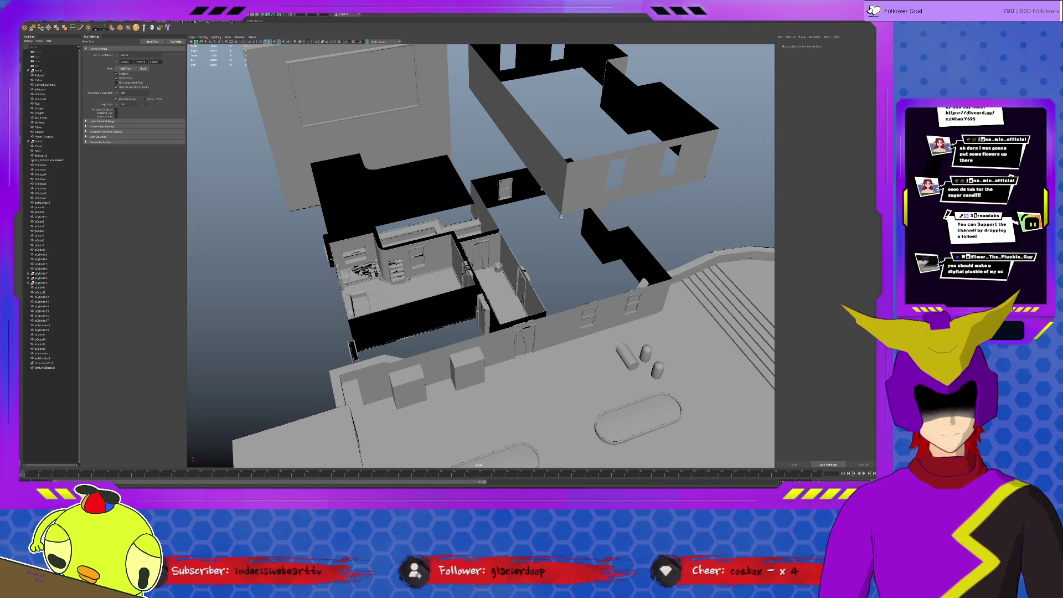
click(566, 312)
Step: Duplicate the wall mesh and raise the copy to form a higher floor
key(ctrl+d)
drag(484, 246, 484, 88)
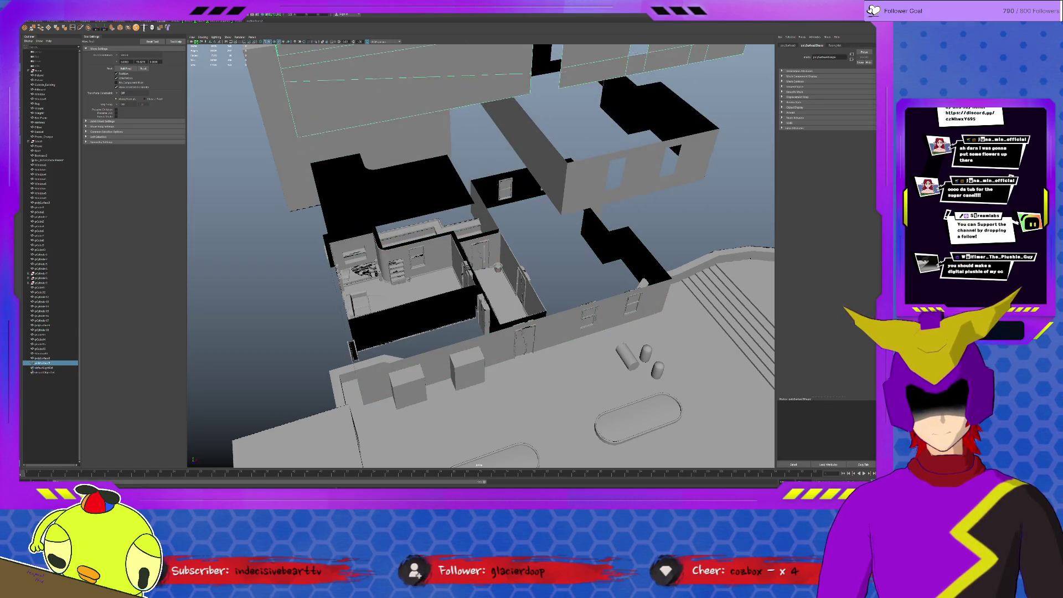
key(f)
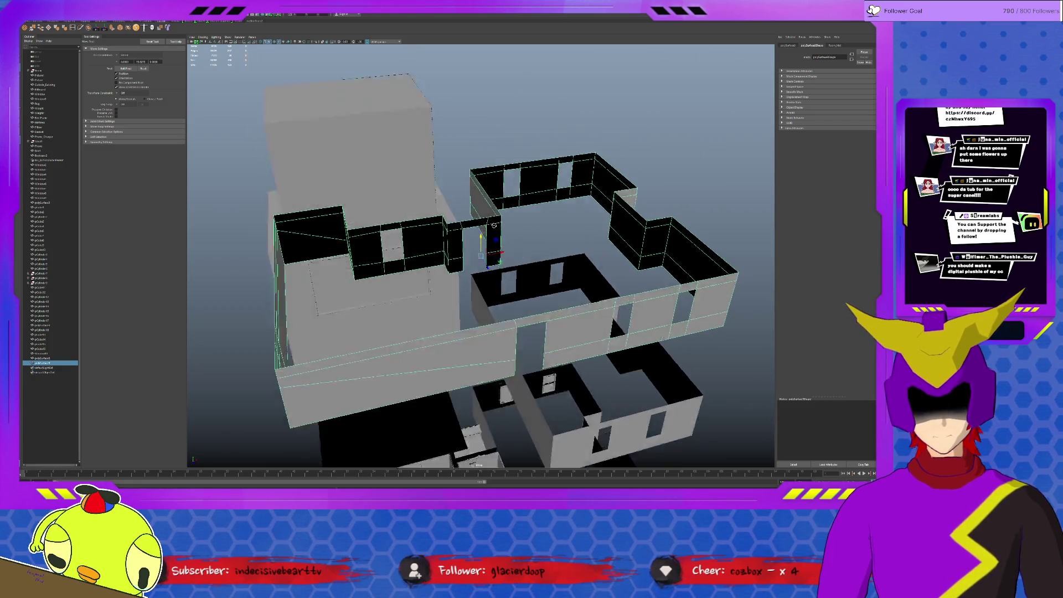
Step: Extrude the wall-top edges outward and thicken them into a rim
key(F10)
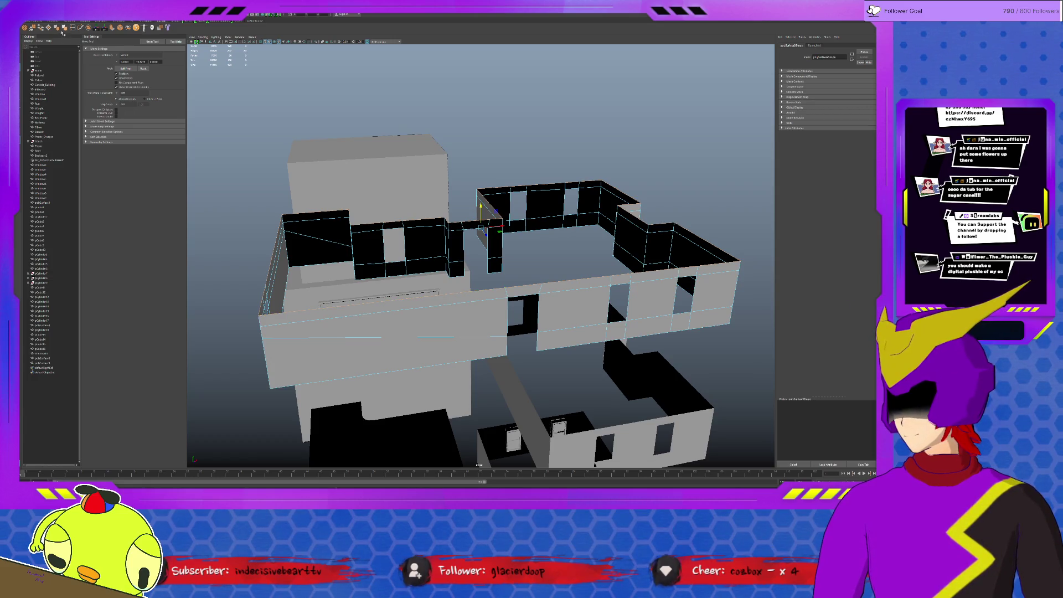
click(720, 249)
key(ctrl+e)
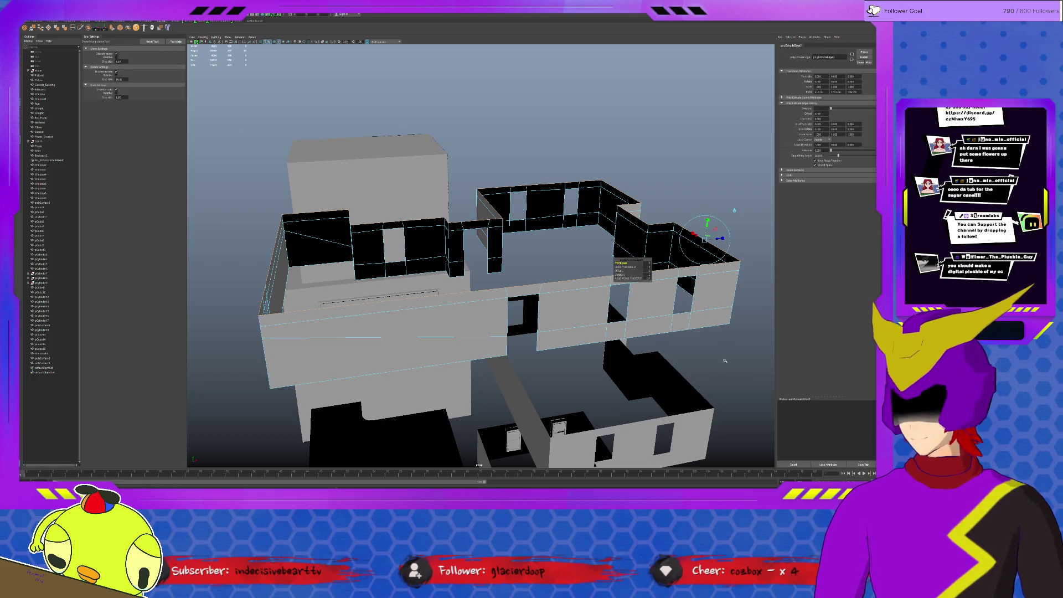
mouse_move(721, 238)
mouse_down()
mouse_move(591, 292)
mouse_move(582, 317)
mouse_up()
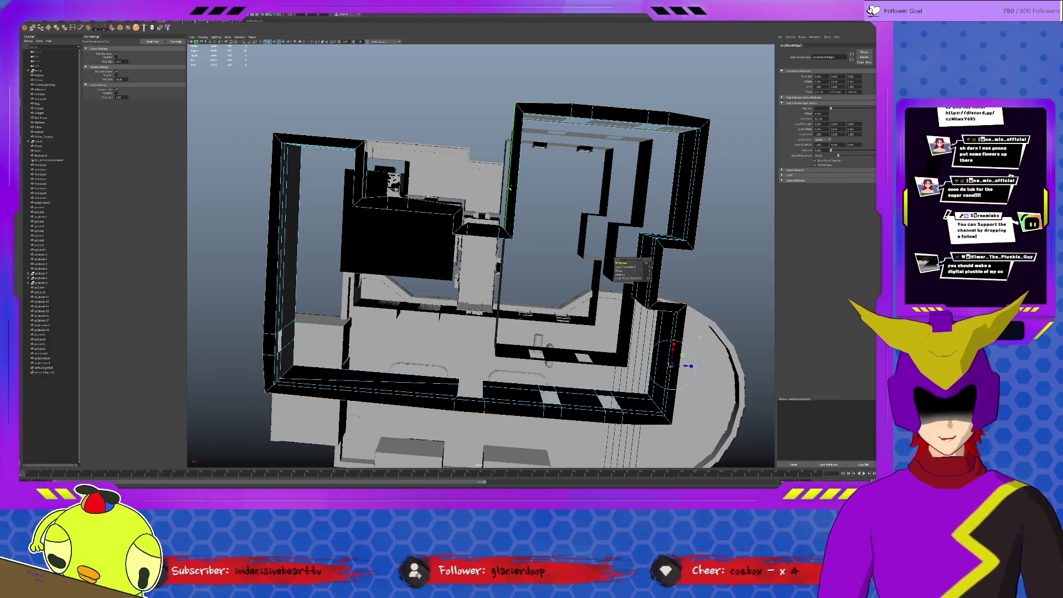
mouse_move(509, 221)
alt+mouse_down()
mouse_move(516, 278)
mouse_move(512, 257)
alt+mouse_up()
alt+drag(619, 261, 643, 272)
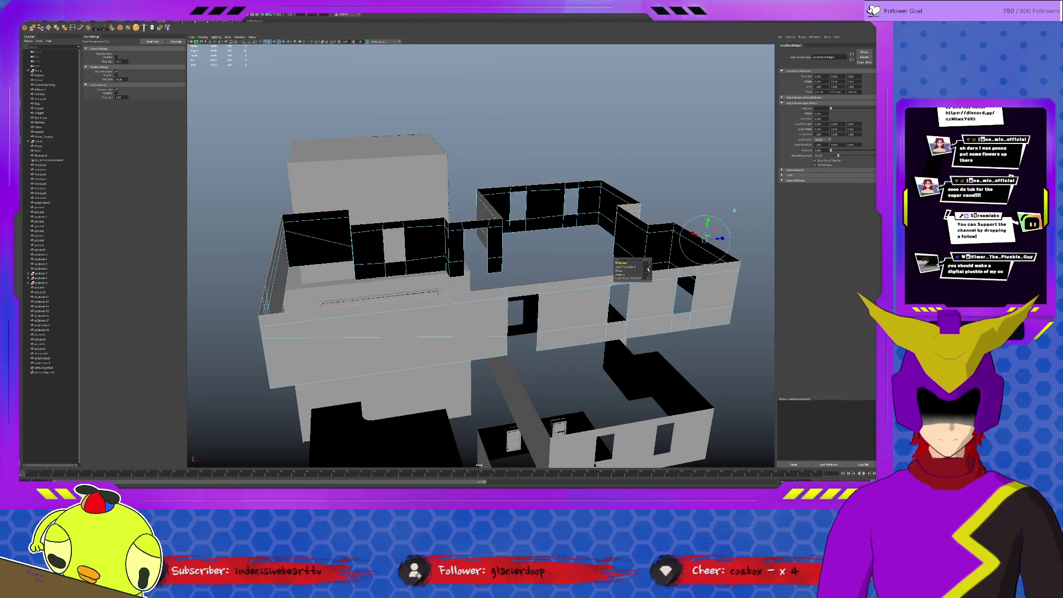
mouse_move(715, 239)
middle_down()
mouse_move(741, 237)
mouse_move(726, 238)
middle_up()
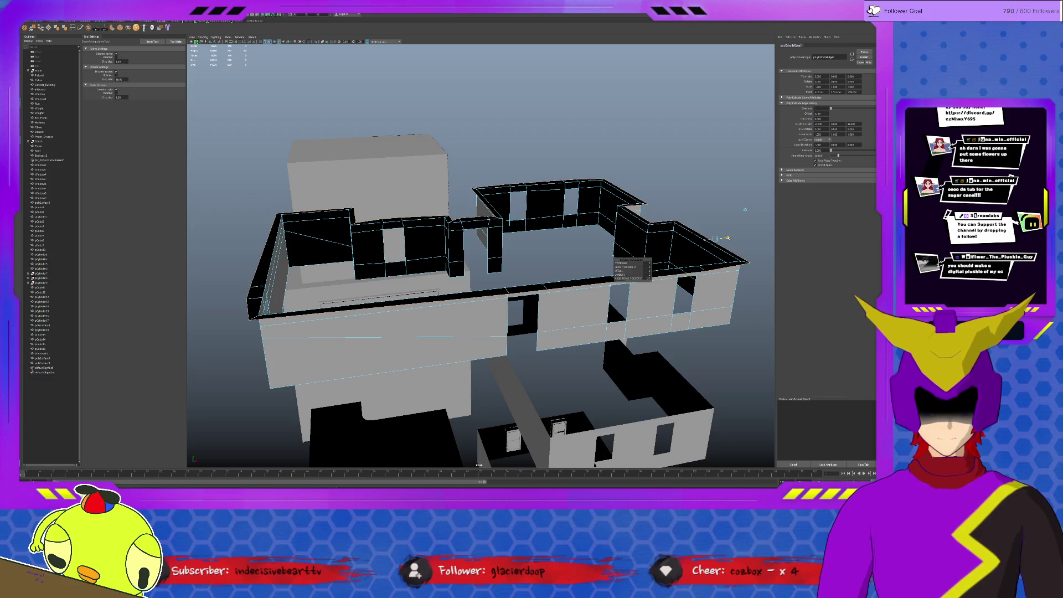
alt+drag(727, 238, 480, 254)
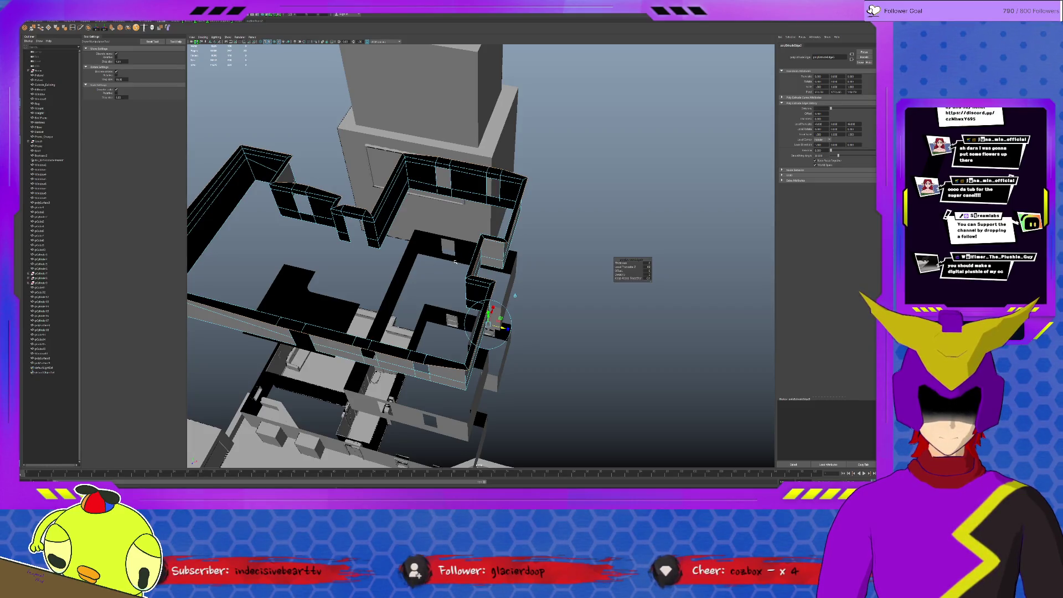
scroll(445, 264, up, 5)
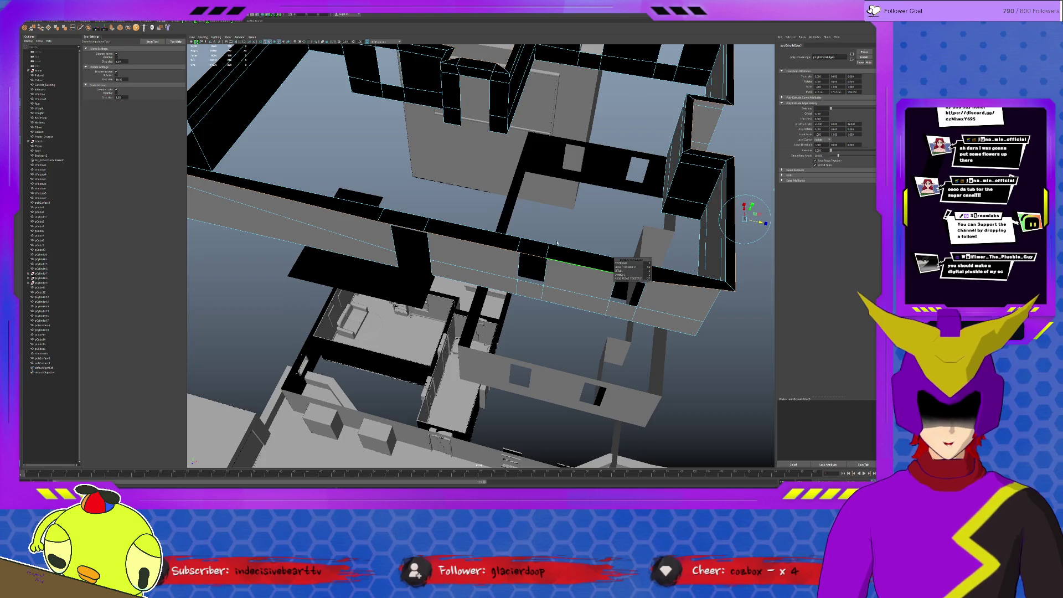
key(q)
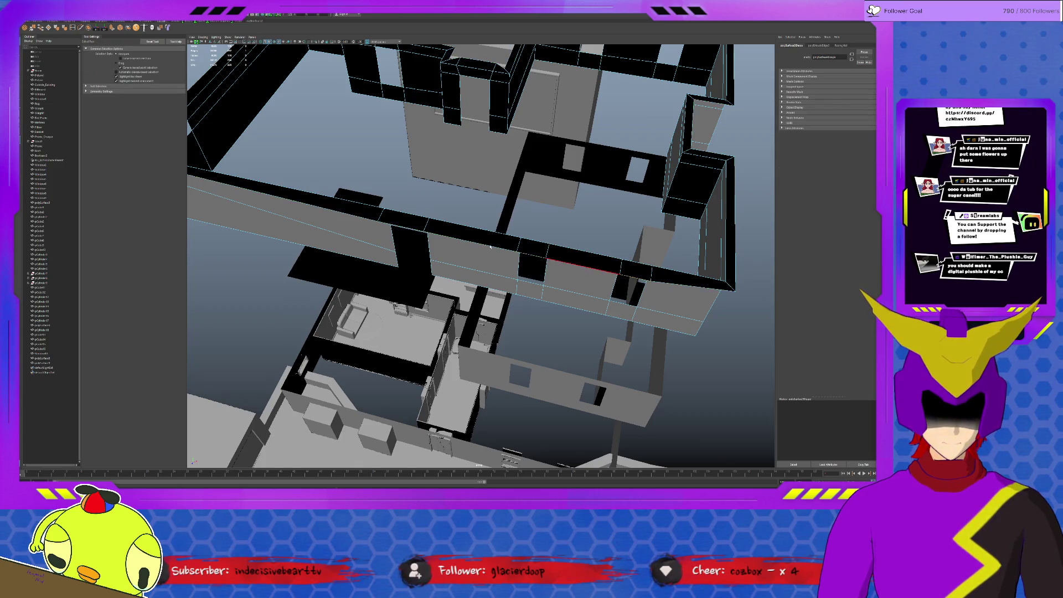
scroll(346, 219, down, 3)
click(450, 239)
Step: Select the upper walls' top edges, undoing an accidental stretch of the walls
key(w)
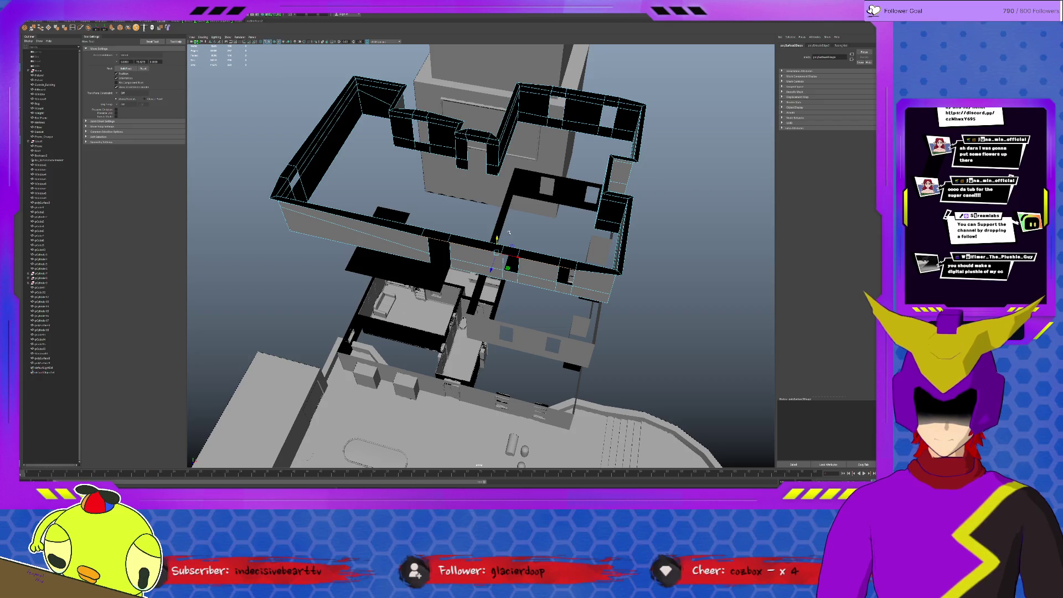
middle_drag(487, 270, 487, 177)
key(ctrl+z)
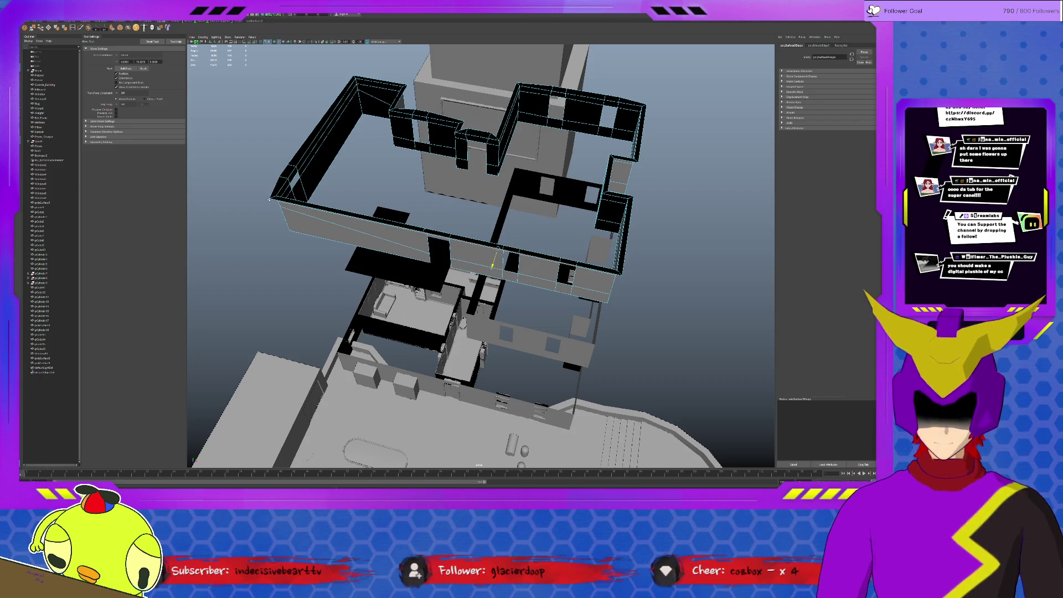
click(282, 171)
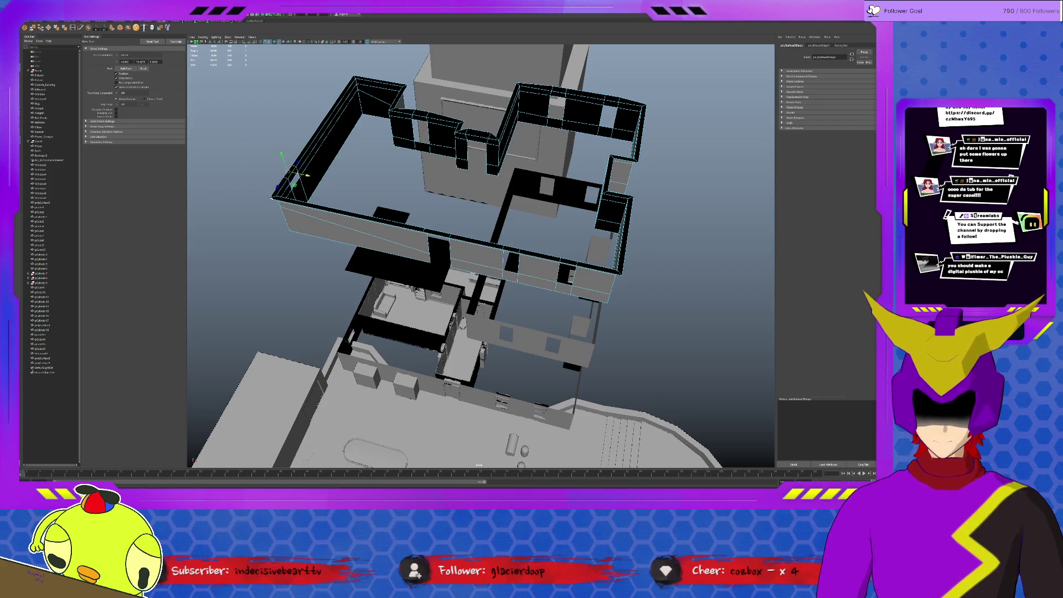
click(425, 113)
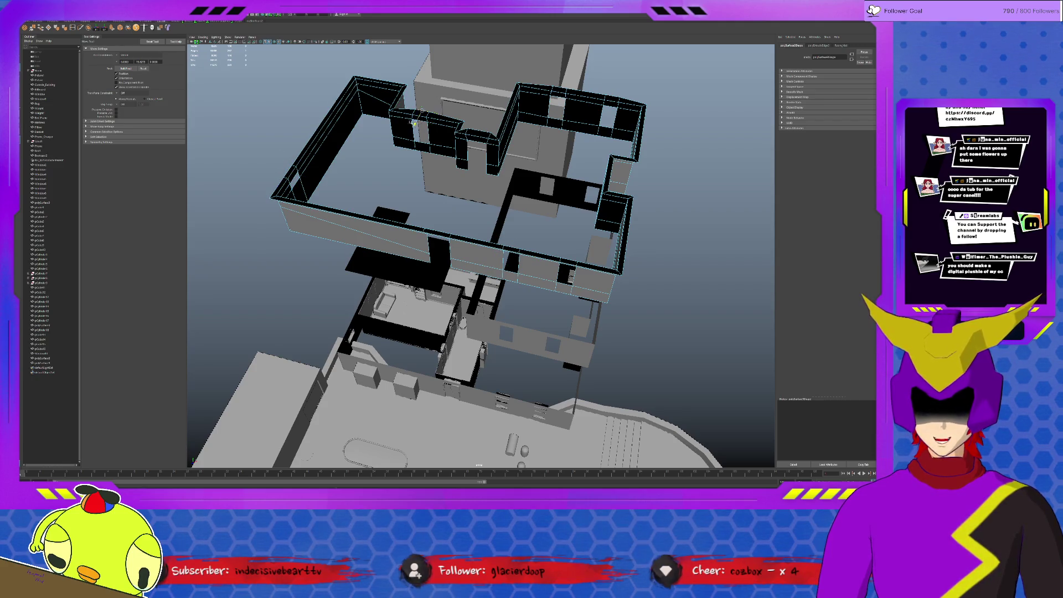
drag(472, 133, 470, 136)
click(559, 88)
click(547, 84)
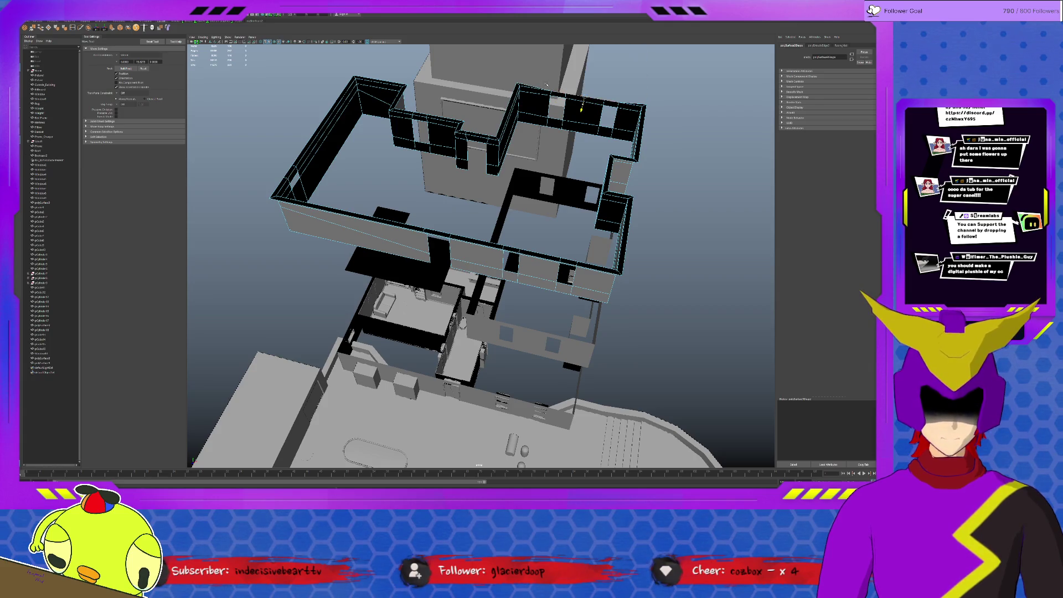
click(581, 107)
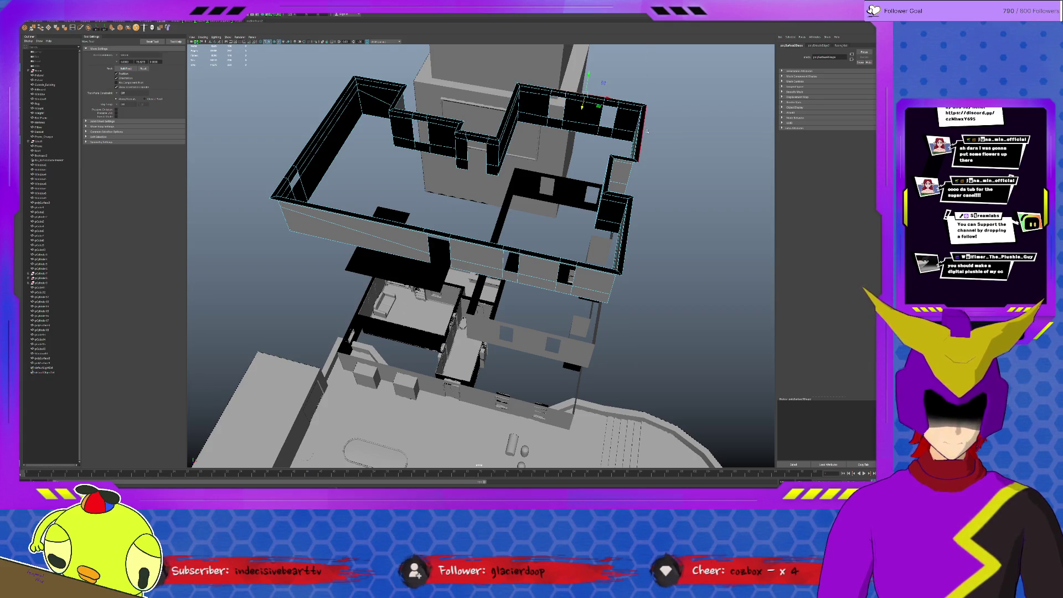
key(ctrl+z)
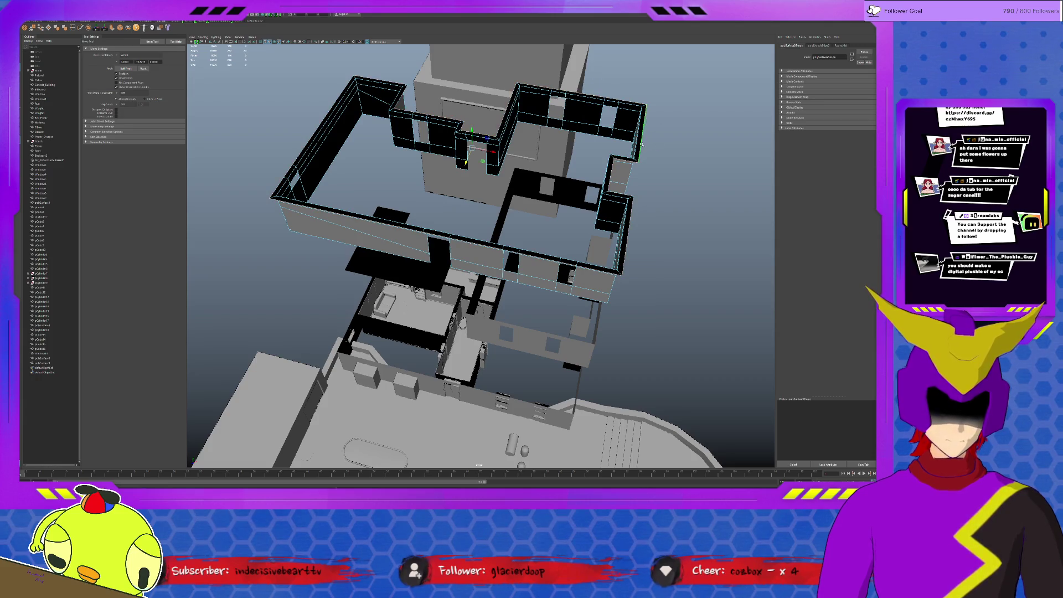
mouse_move(641, 145)
alt+mouse_down()
mouse_move(478, 184)
mouse_move(494, 233)
mouse_move(528, 223)
alt+mouse_up()
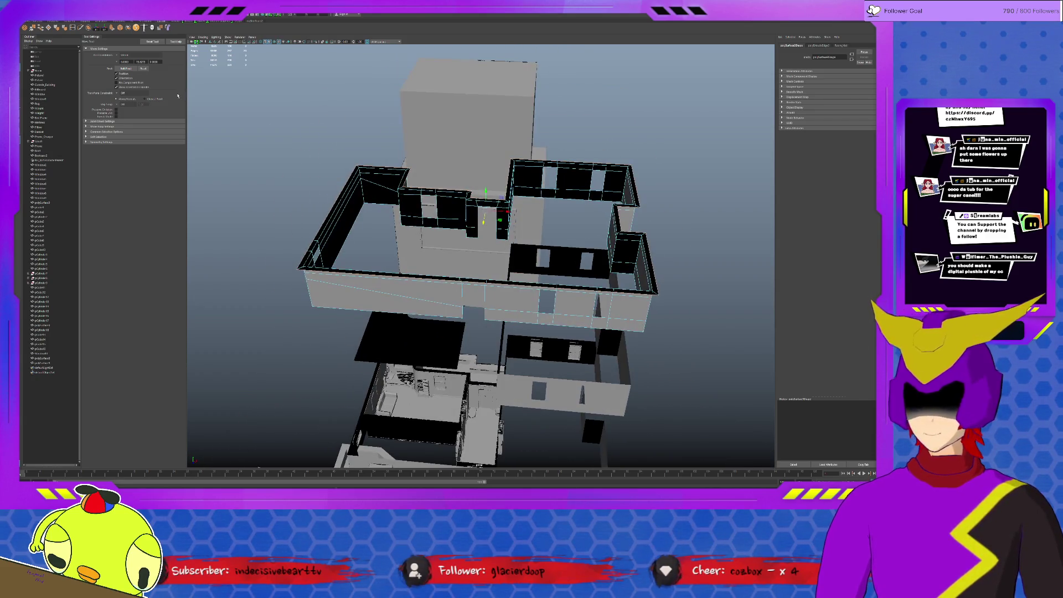
Step: Extrude the wall-top edges again and drag to widen the rim
click(111, 28)
alt+drag(659, 256, 647, 227)
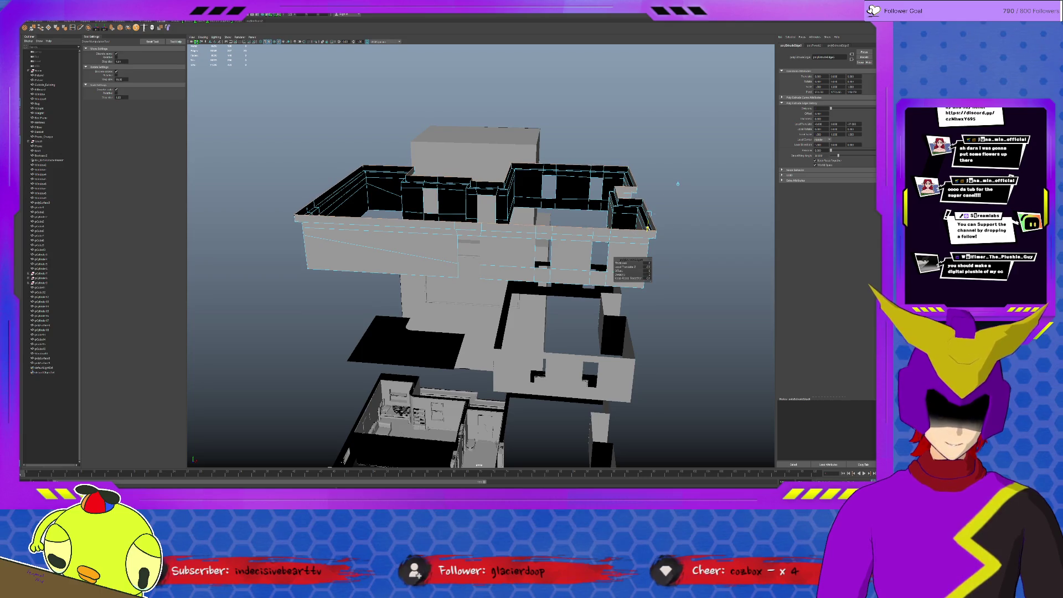
key(ctrl+e)
drag(665, 214, 653, 239)
mouse_move(497, 255)
alt+mouse_down()
mouse_move(506, 200)
mouse_move(580, 198)
alt+mouse_up()
click(590, 177)
key(w)
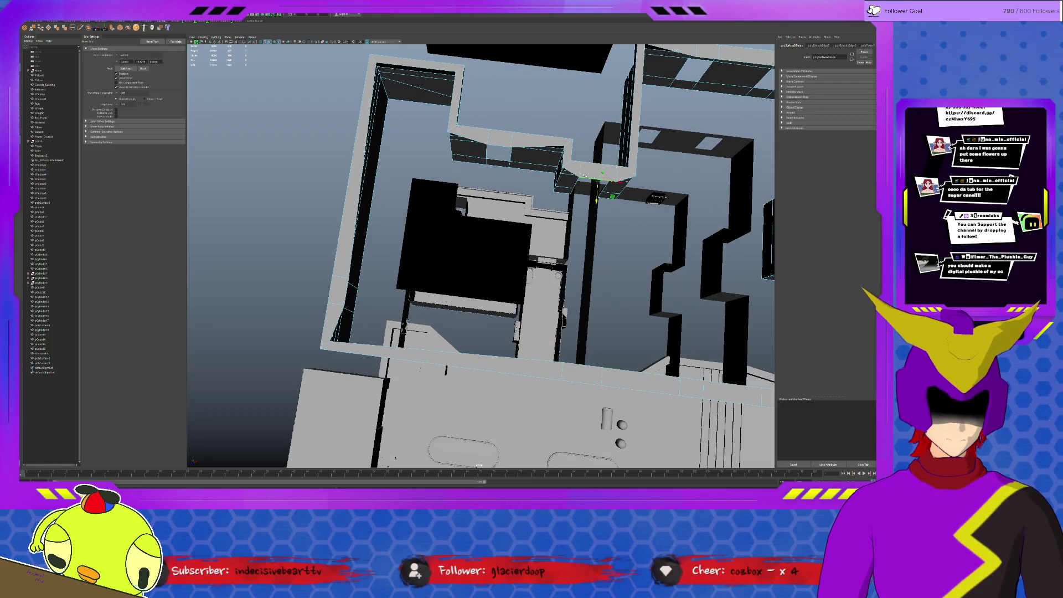
drag(596, 201, 569, 188)
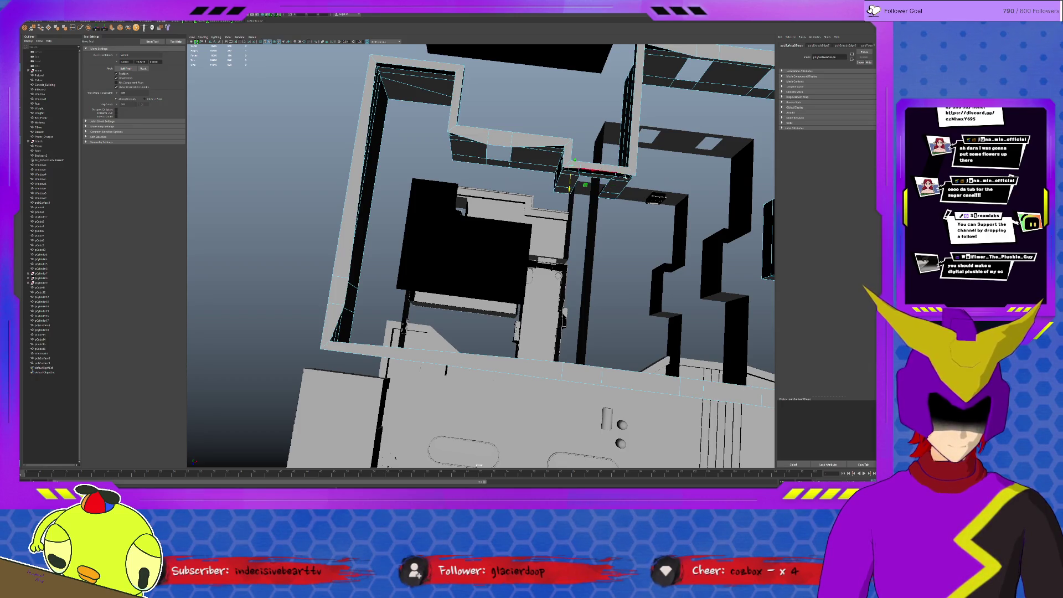
click(598, 196)
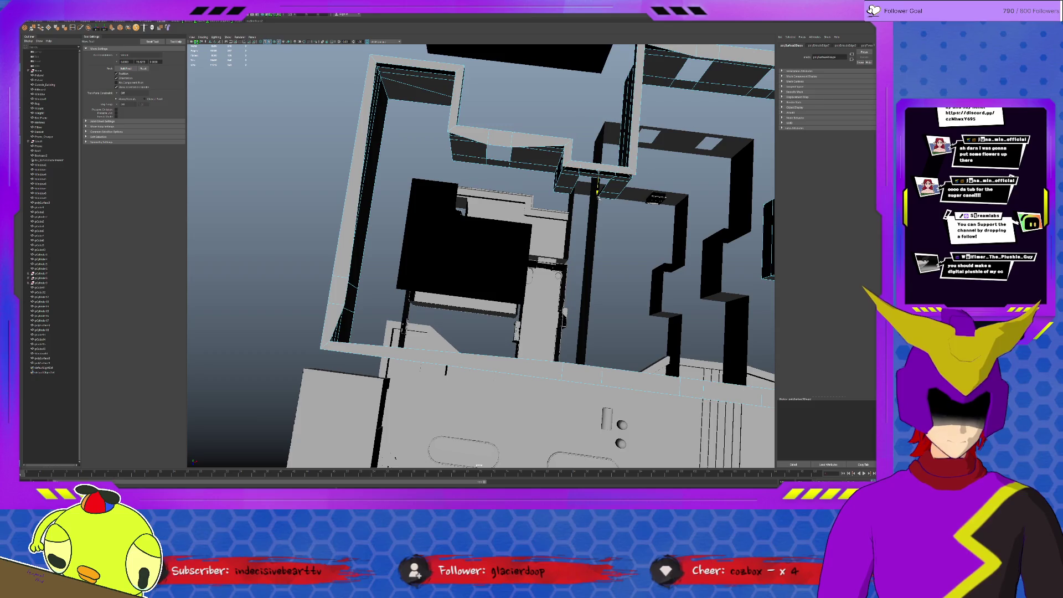
click(562, 152)
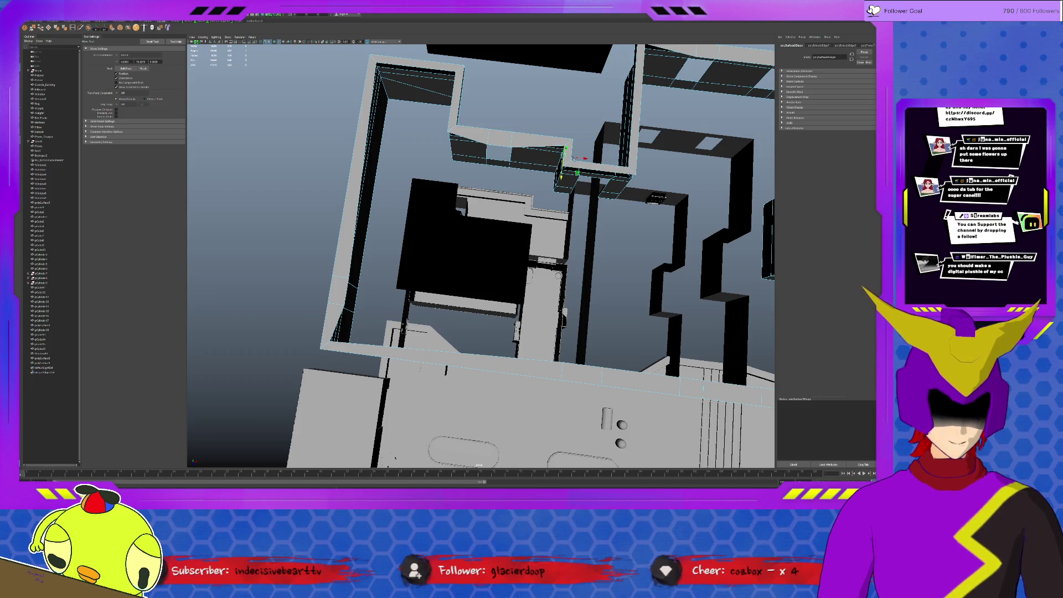
click(584, 159)
drag(535, 153, 485, 143)
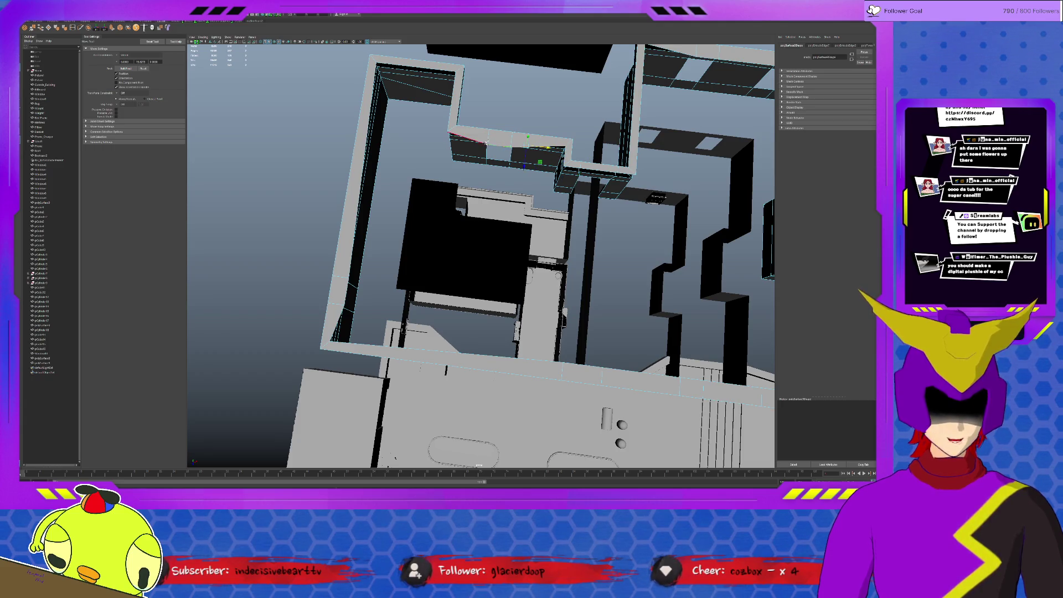
click(496, 166)
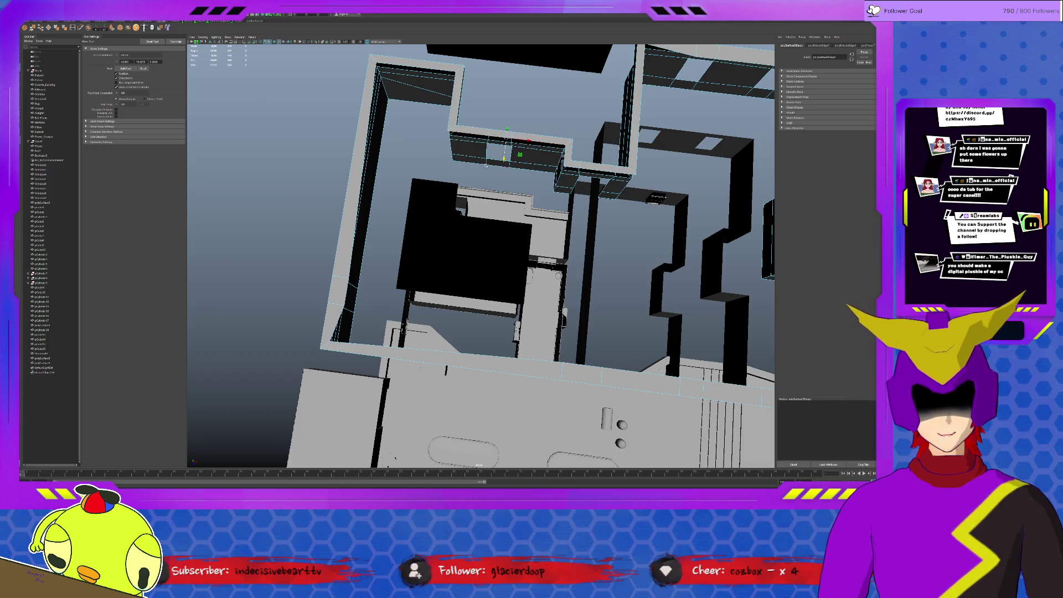
click(458, 102)
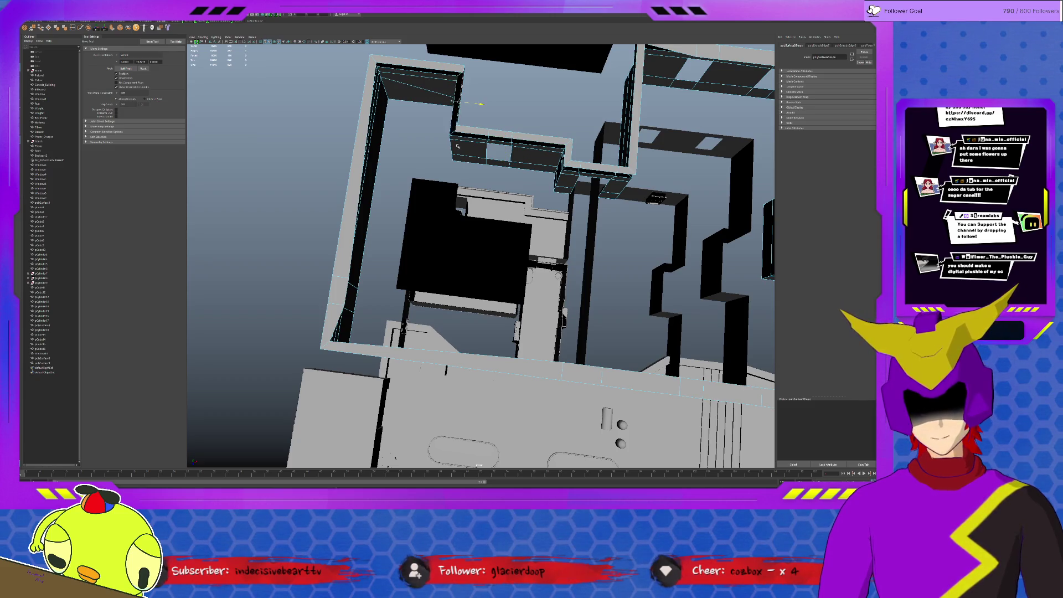
click(414, 84)
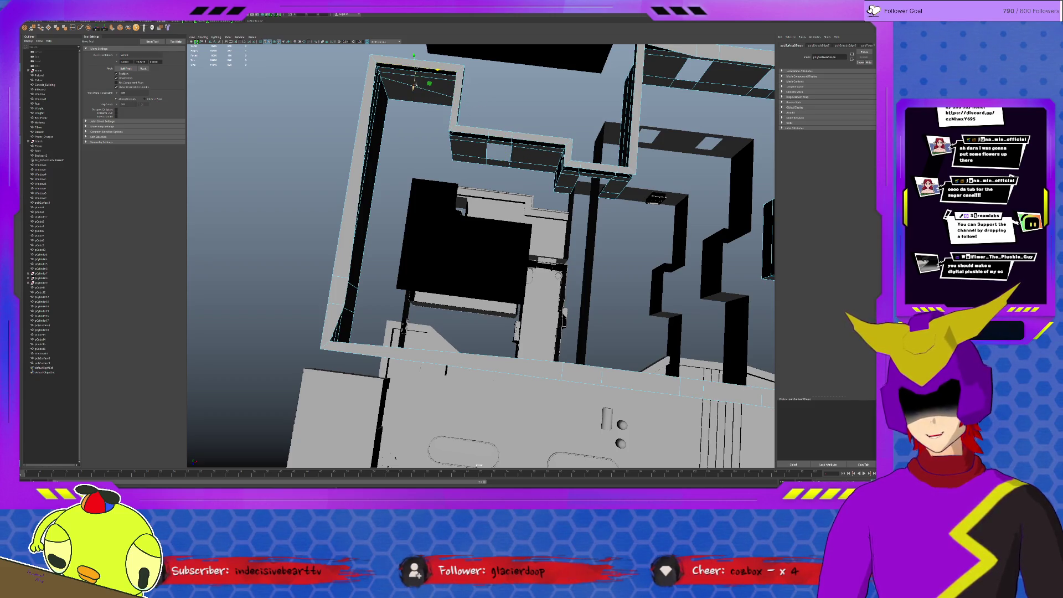
click(377, 117)
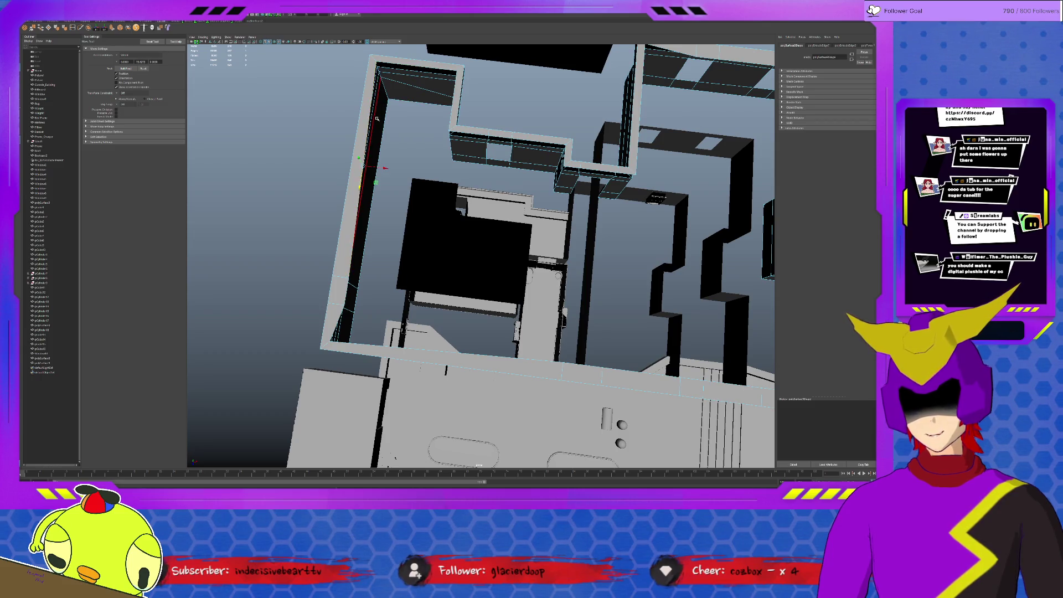
click(354, 291)
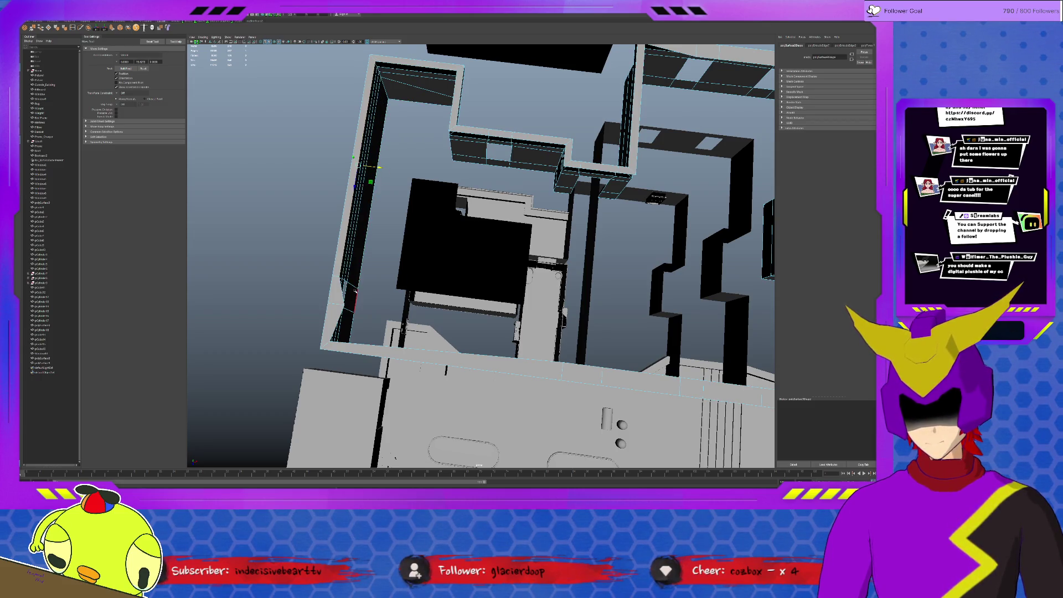
click(340, 310)
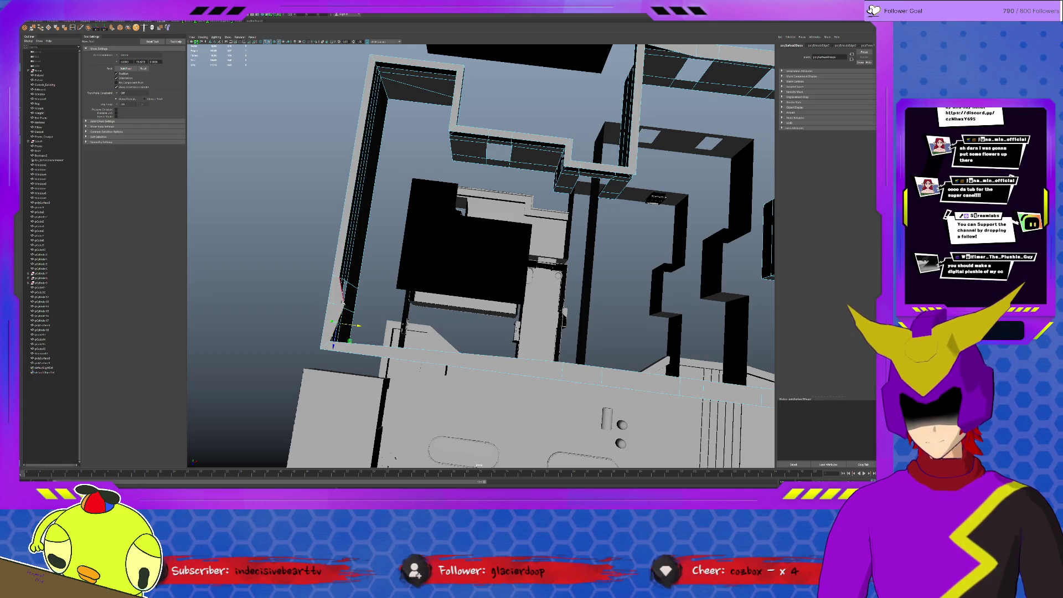
click(441, 366)
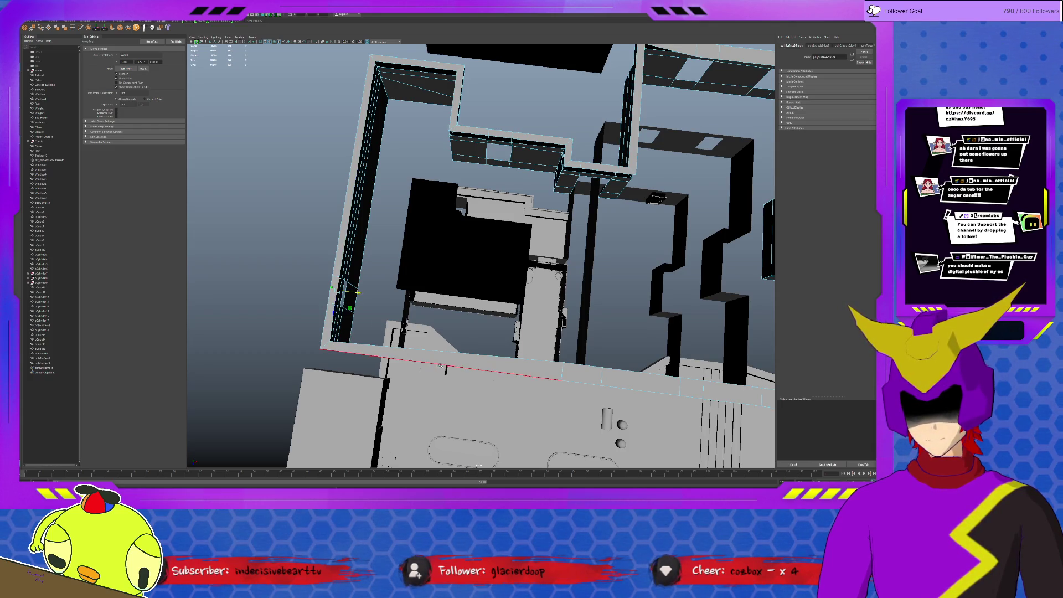
alt+drag(441, 366, 445, 398)
click(462, 347)
click(465, 333)
click(654, 288)
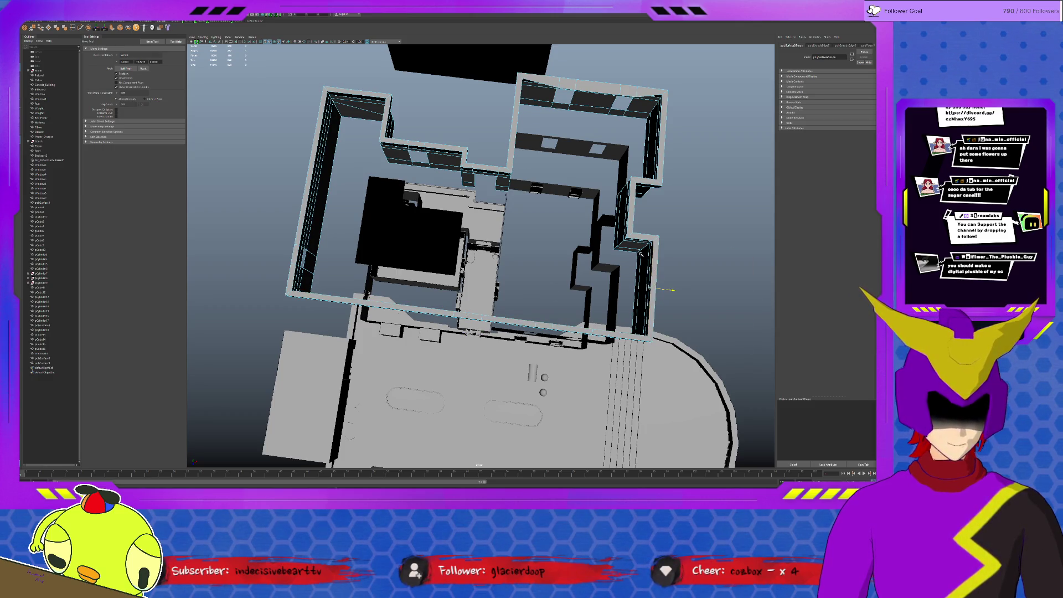
click(639, 260)
click(639, 260)
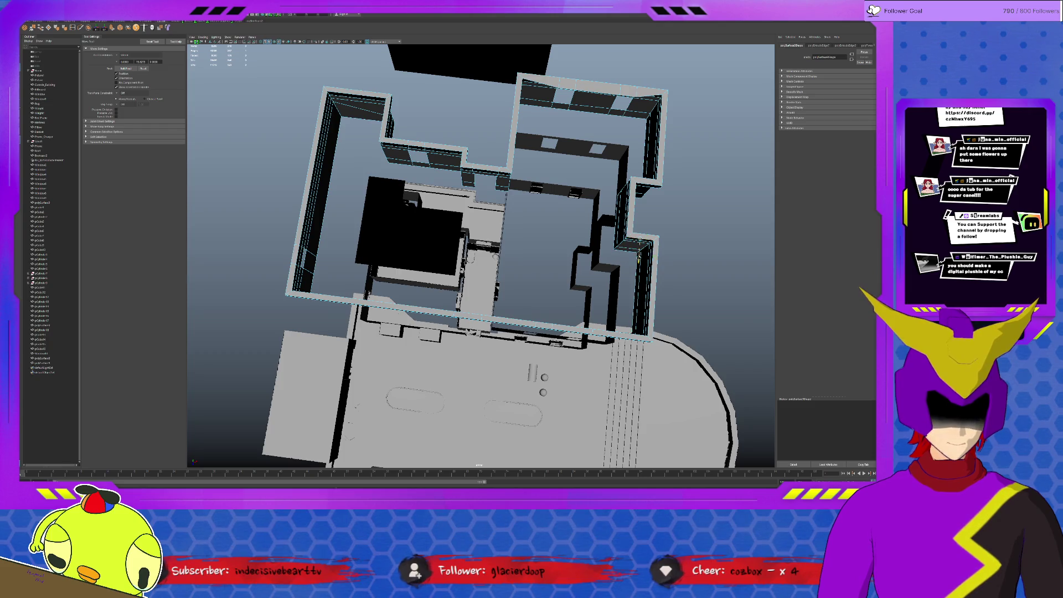
click(617, 212)
click(663, 103)
click(641, 122)
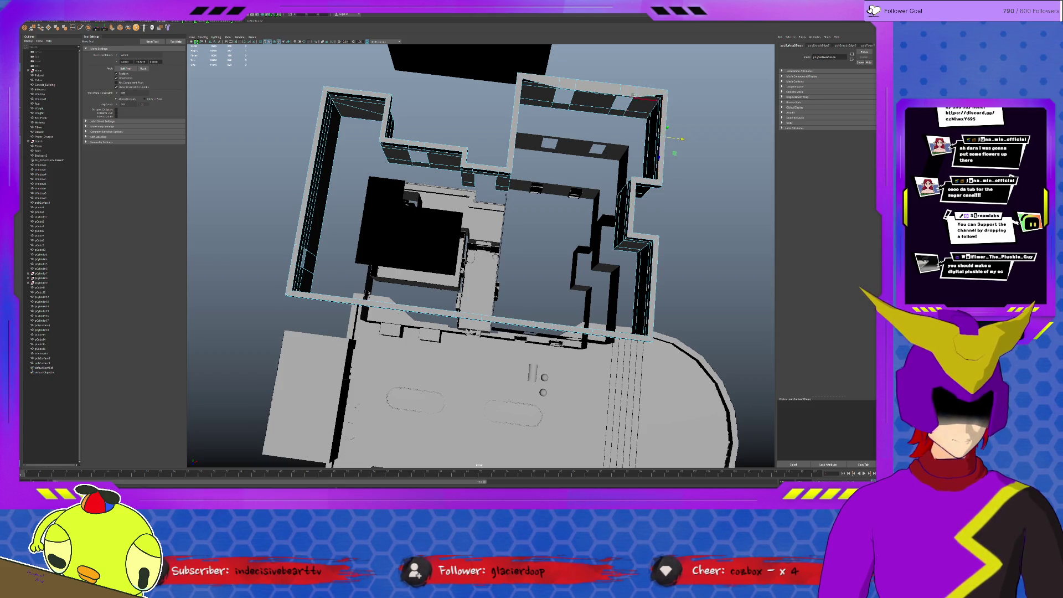
click(638, 99)
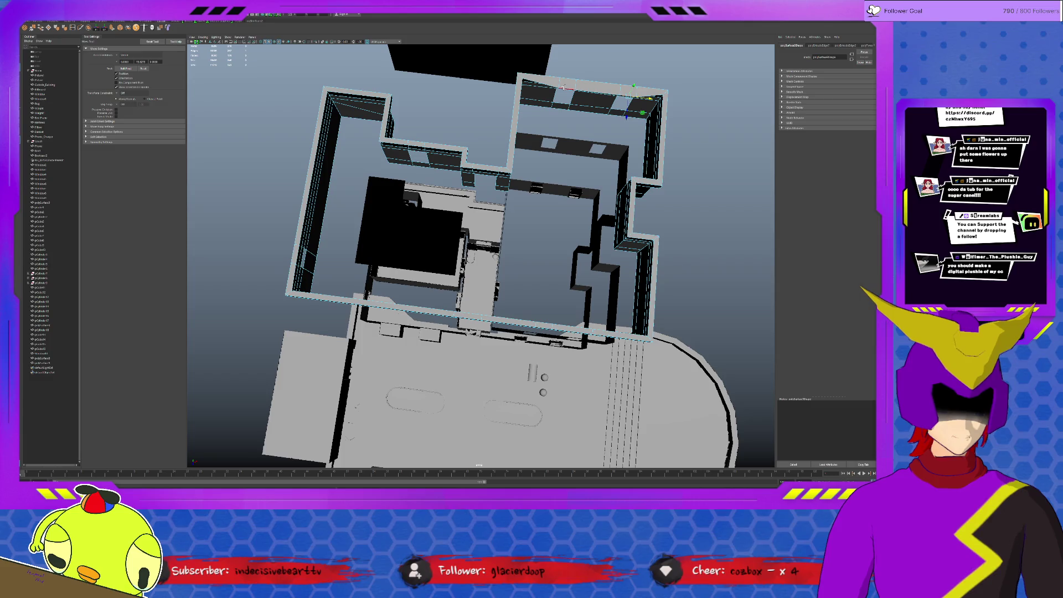
click(587, 109)
click(534, 128)
click(500, 170)
click(483, 190)
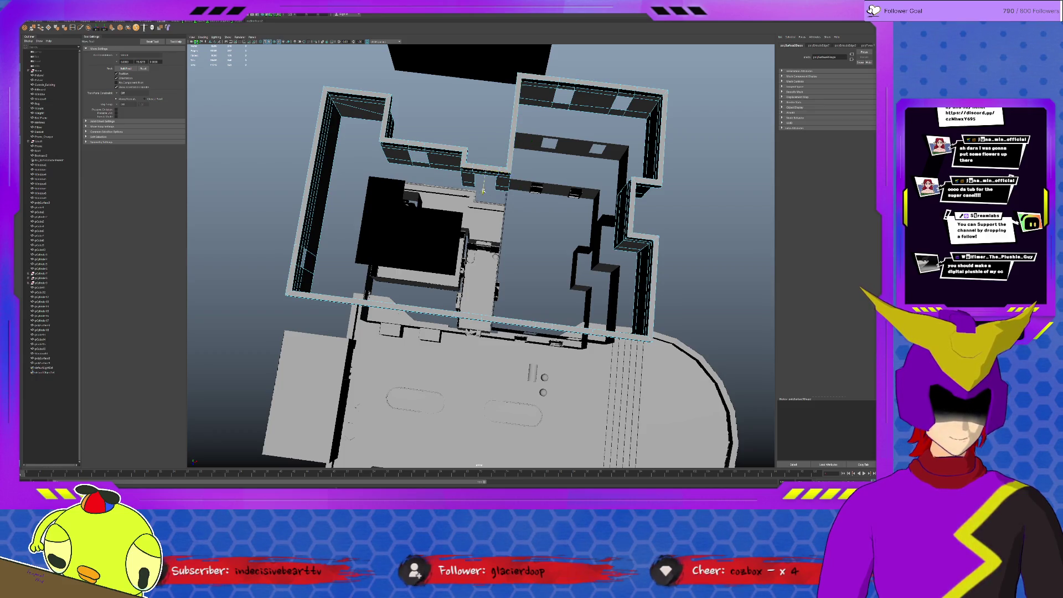
mouse_move(483, 221)
alt+mouse_down()
mouse_move(484, 181)
mouse_move(507, 152)
alt+mouse_up()
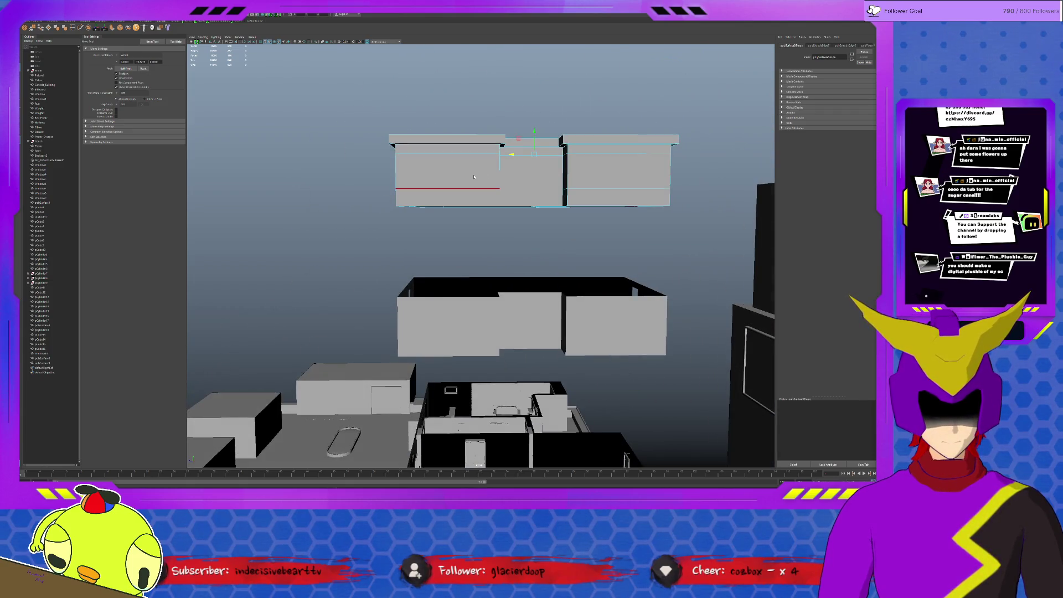
Step: Delete stray wall-top pieces and the box under the ceiling, undoing two deletions
shift+click(508, 151)
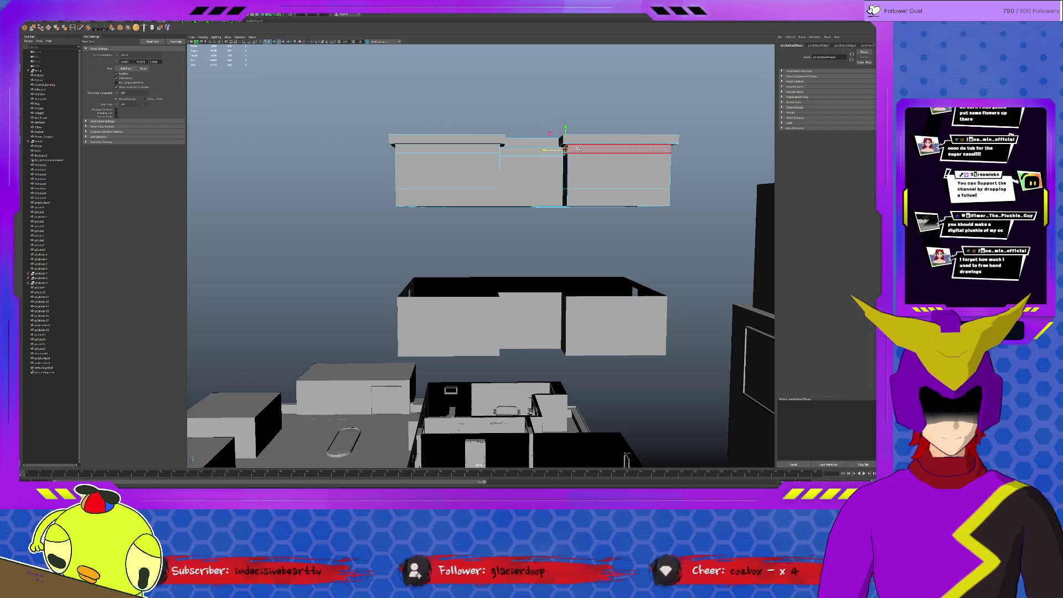
shift+click(578, 148)
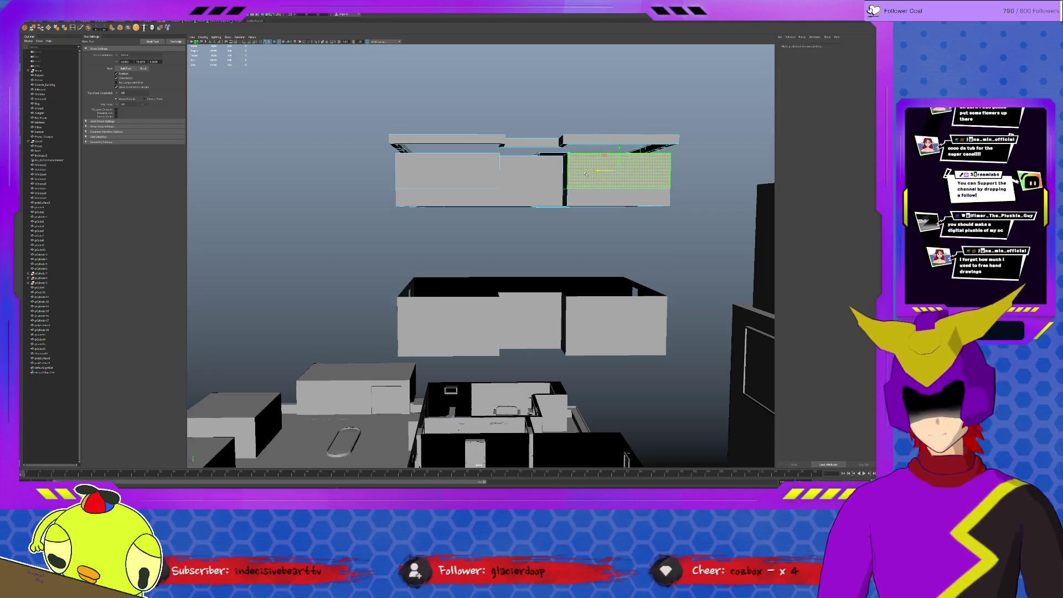
key(Delete)
click(563, 169)
key(Delete)
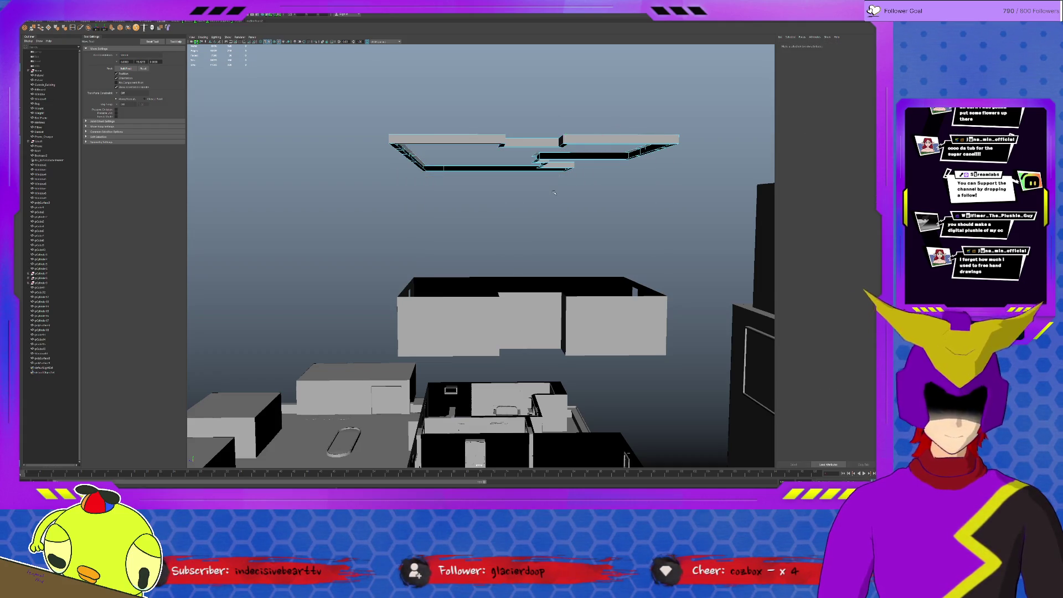
click(550, 170)
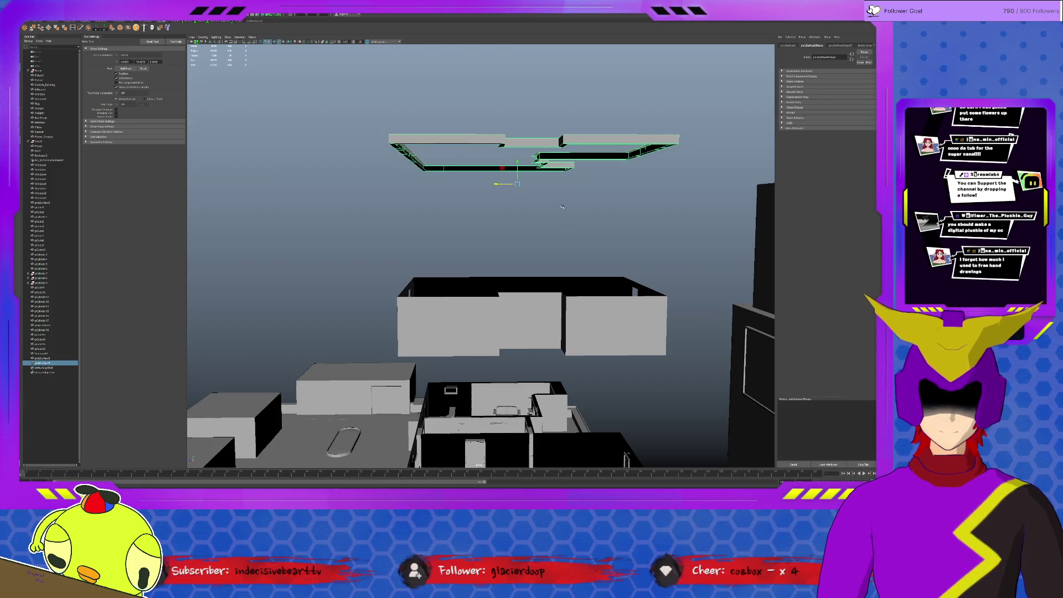
alt+drag(580, 372, 600, 275)
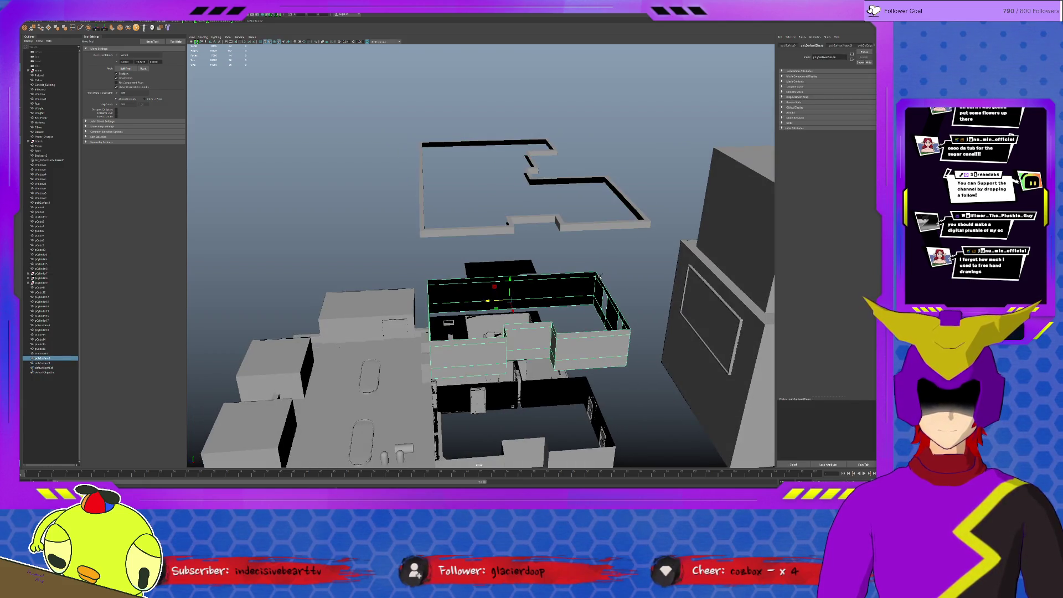
key(ctrl+z)
key(ctrl+z)
key(ctrl+z)
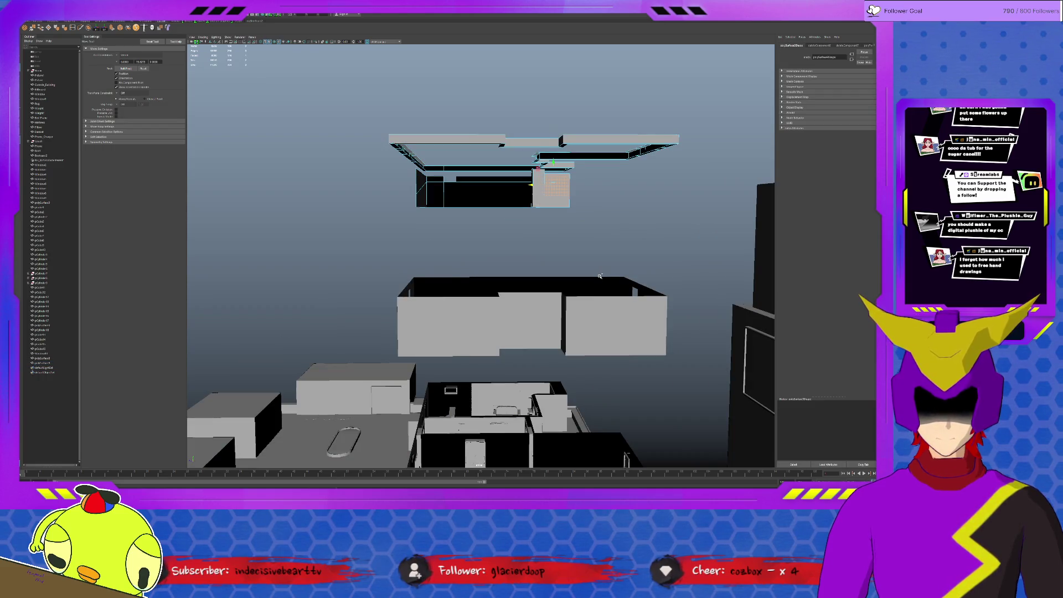
key(ctrl+z)
alt+drag(599, 276, 601, 192)
Step: Delete the upper-floor wall faces and front wall, then lower the ceiling rim onto the lower floor
double_click(602, 194)
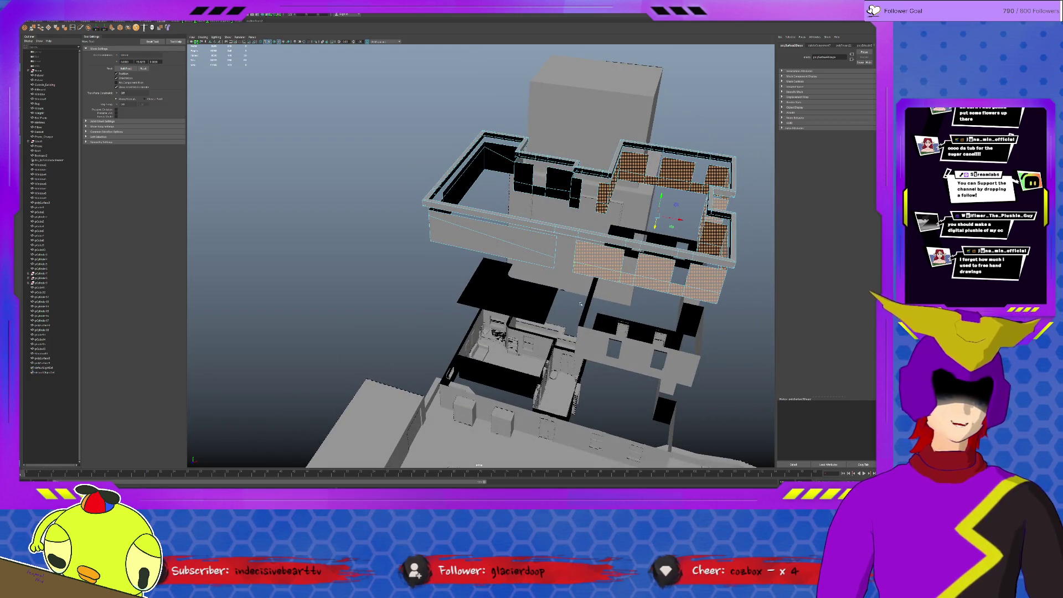
key(Delete)
click(562, 232)
key(Delete)
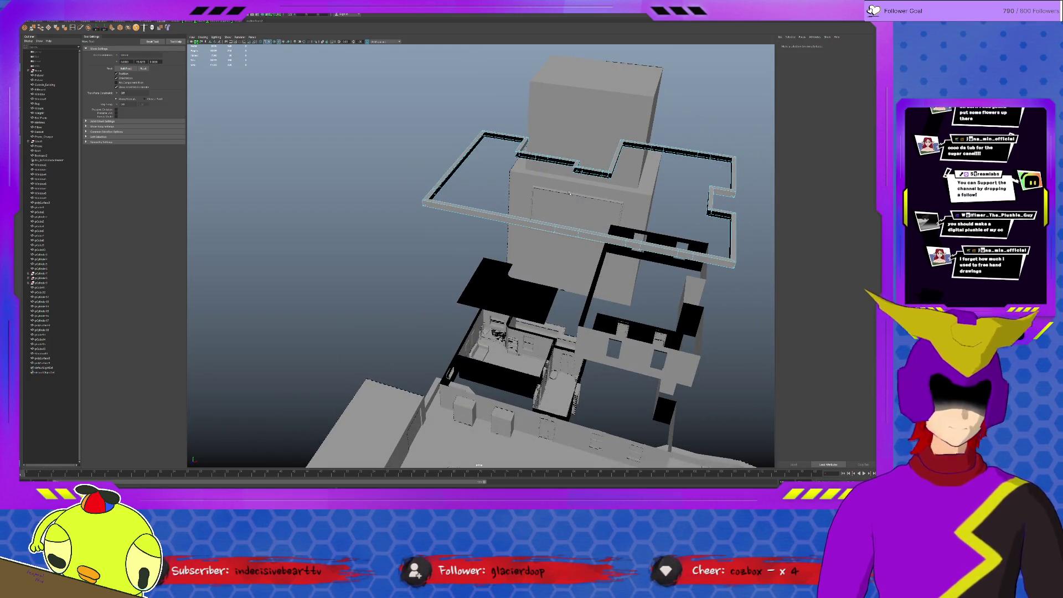
click(561, 226)
alt+drag(562, 226, 581, 166)
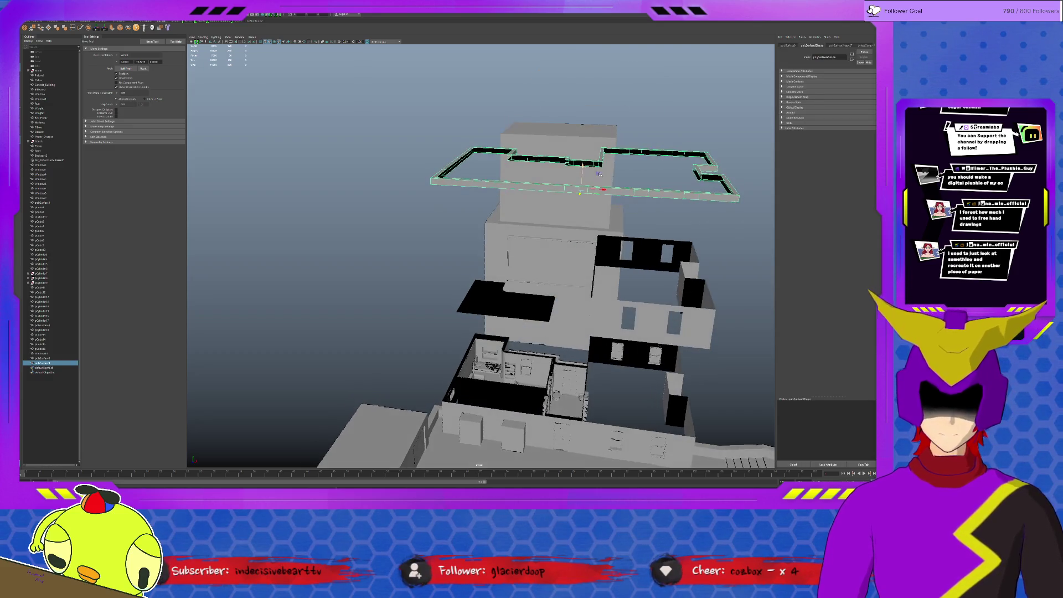
click(583, 164)
key(d)
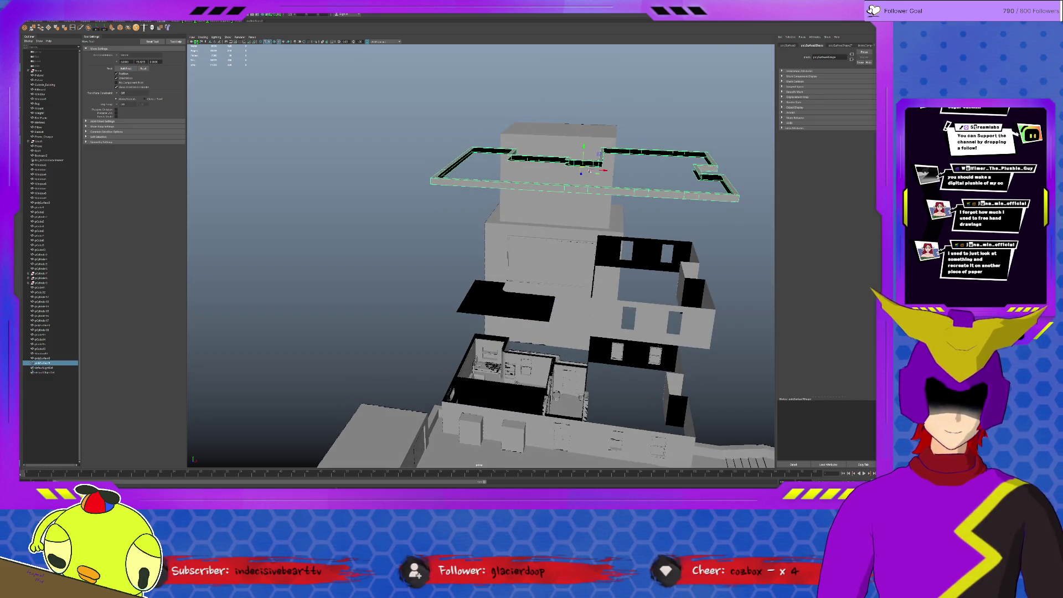
mouse_move(586, 149)
mouse_down()
mouse_move(570, 365)
mouse_move(570, 354)
mouse_up()
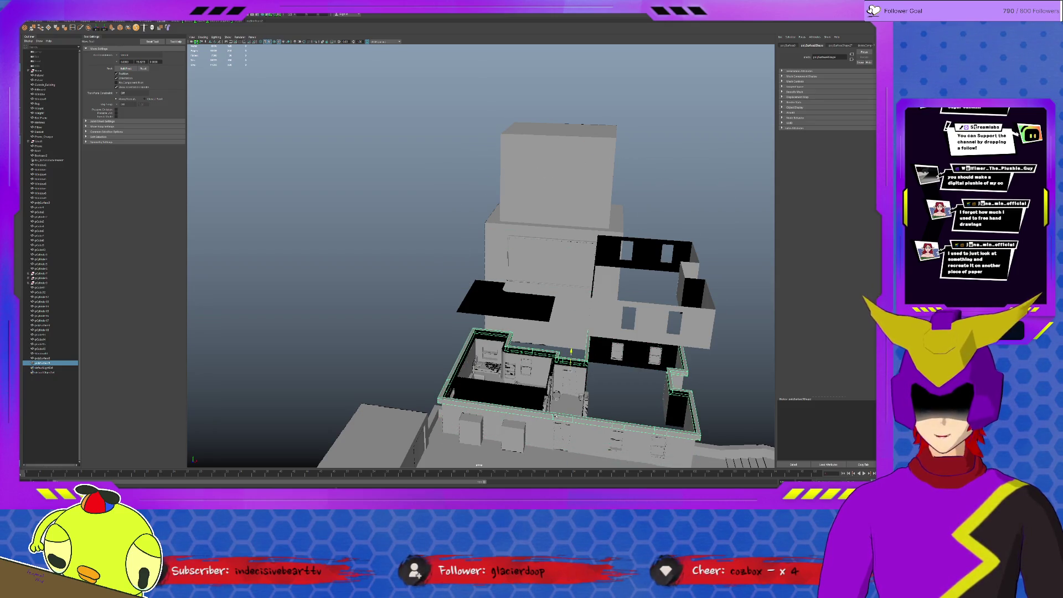
Step: Lower the upper-floor walls and combine the ledge pieces into one rim on top
click(596, 322)
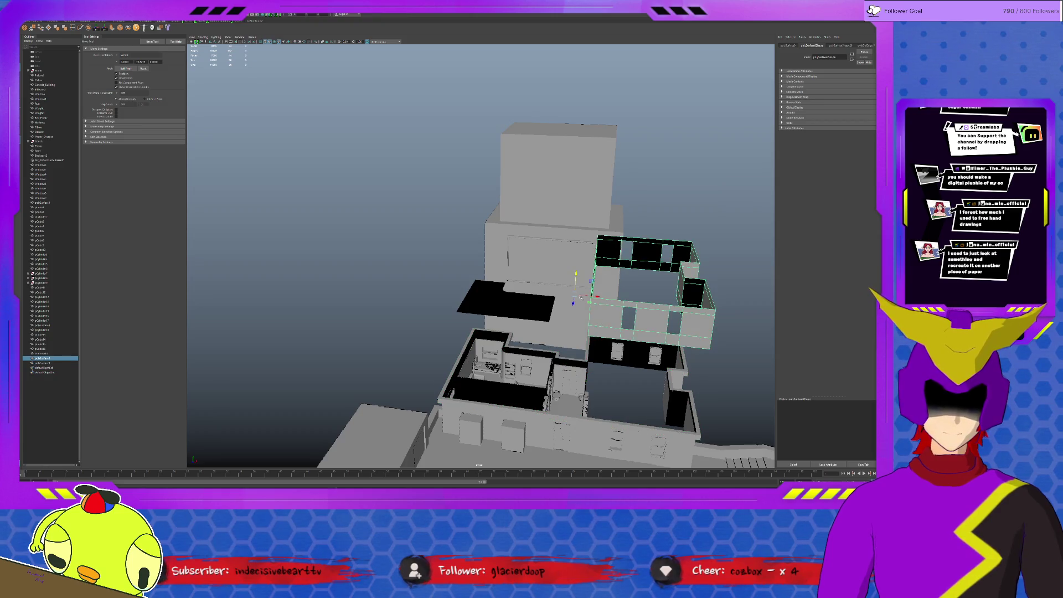
drag(576, 273, 570, 341)
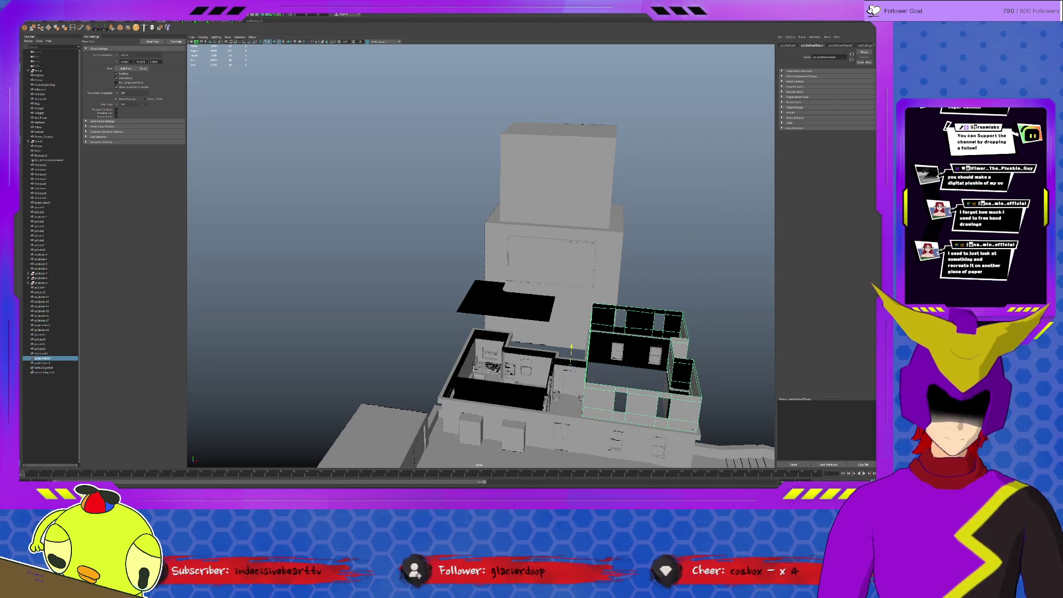
mouse_move(563, 383)
alt+mouse_down()
mouse_move(554, 398)
mouse_move(543, 393)
mouse_move(572, 389)
alt+mouse_up()
alt+right_drag(573, 389, 488, 285)
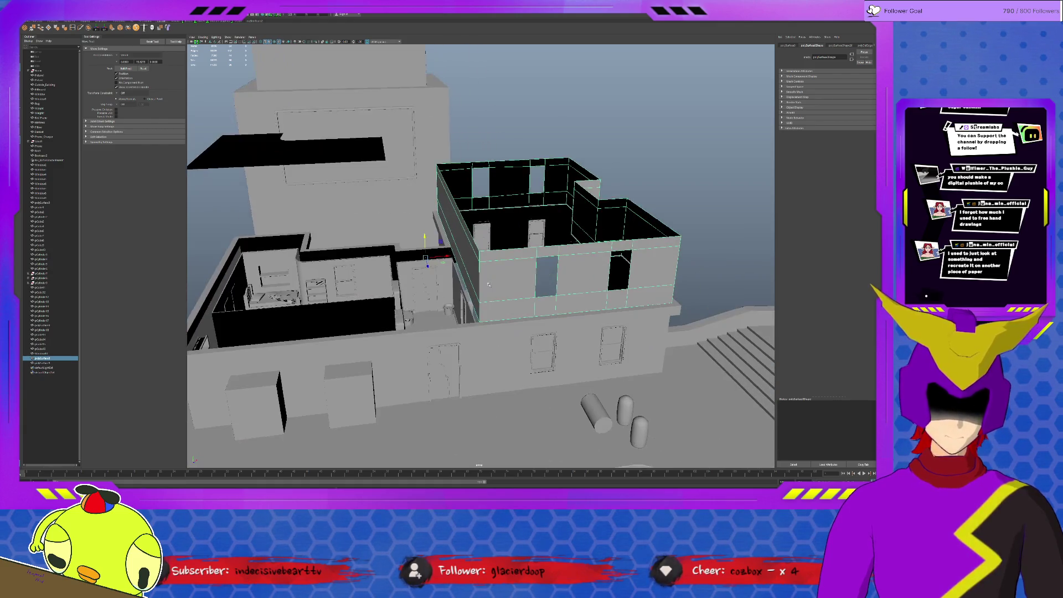
click(497, 326)
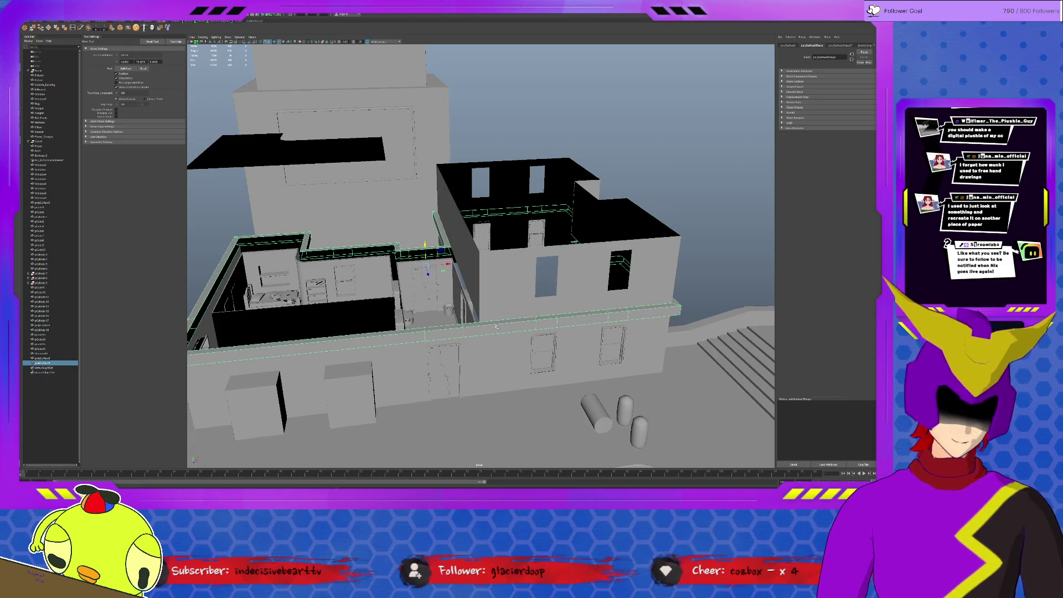
shift+right_drag(497, 326, 472, 246)
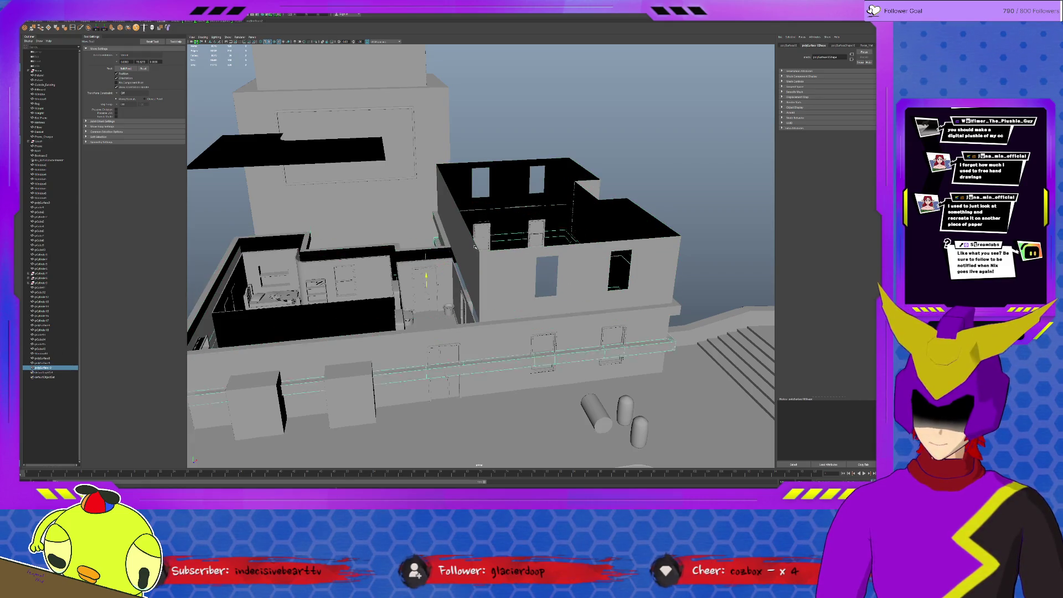
middle_drag(473, 246, 481, 251)
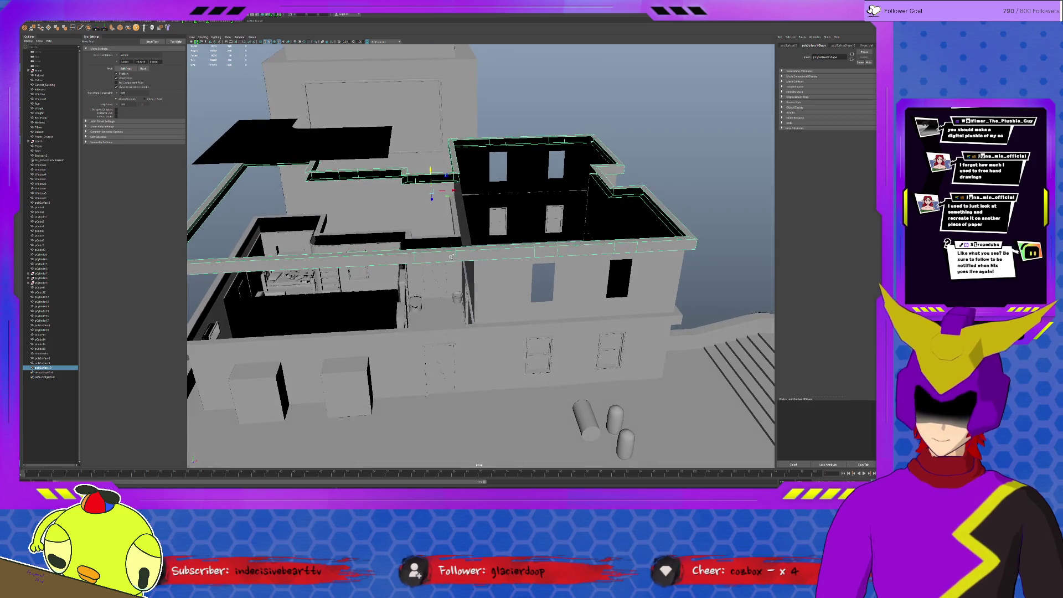
Step: Isolate the combined ledge and delete its left and front faces
key(ctrl+1)
key(F11)
mouse_move(226, 143)
mouse_down()
mouse_move(229, 178)
mouse_move(434, 299)
mouse_up()
key(Delete)
drag(437, 168, 446, 181)
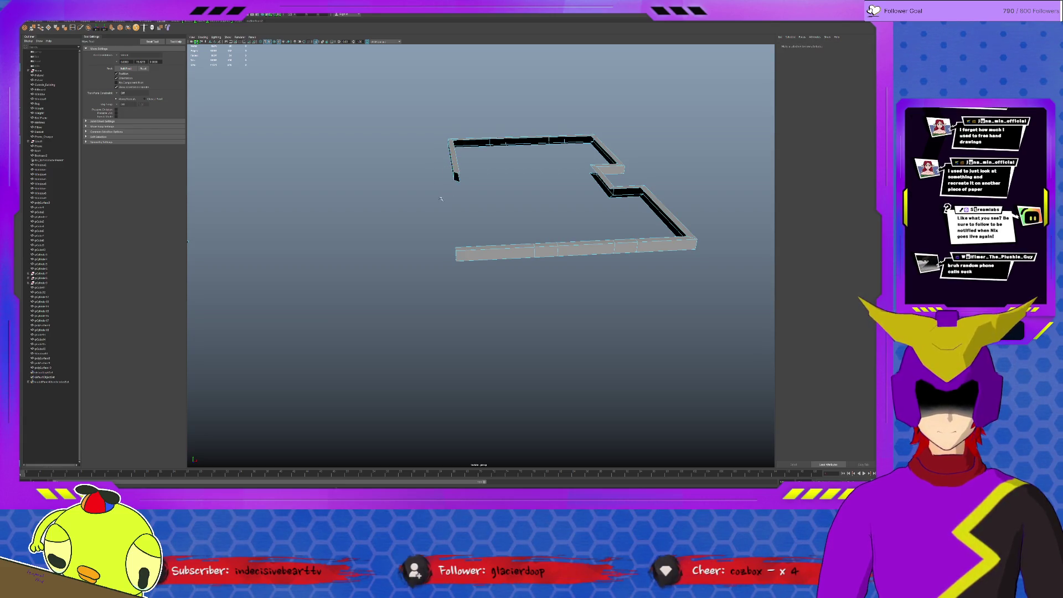
Step: Select the front wall piece and the bottom wall's corner end, undoing an accidental move
scroll(260, 311, down, 3)
key(Delete)
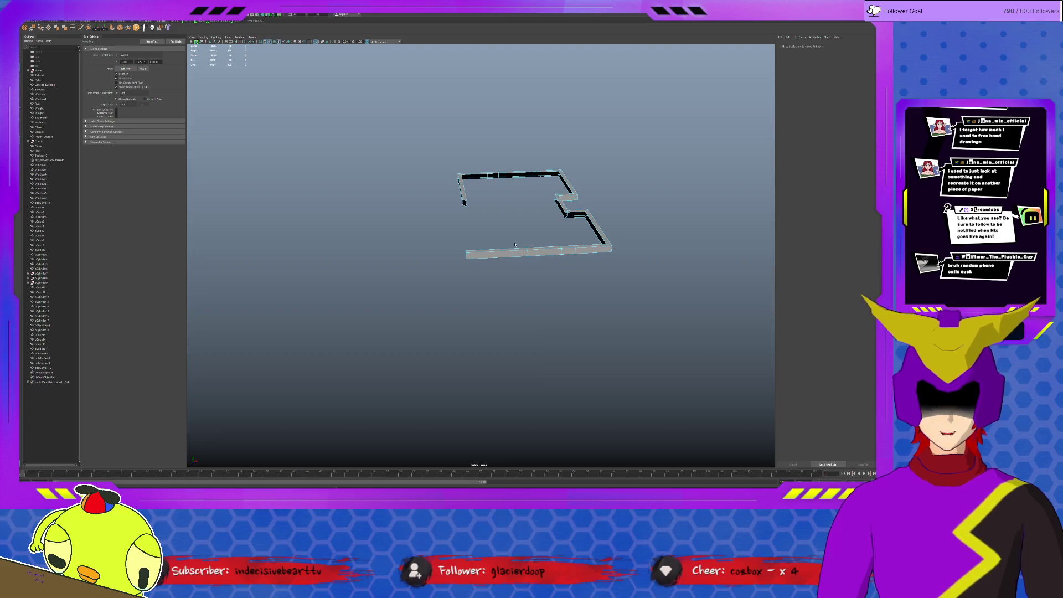
mouse_move(457, 239)
mouse_down()
mouse_move(473, 273)
mouse_move(494, 261)
mouse_up()
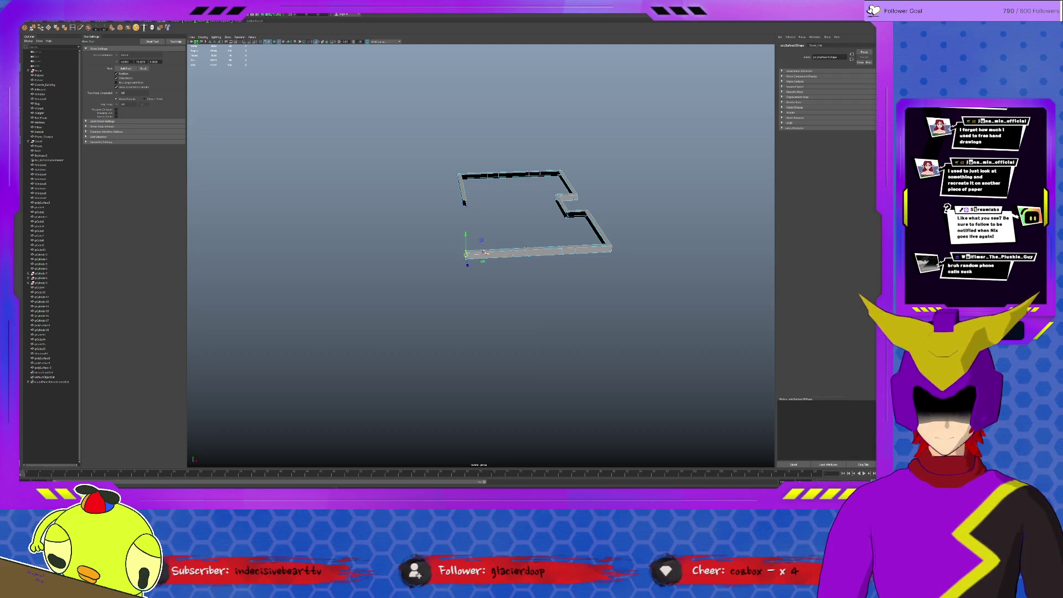
alt+drag(472, 213, 530, 227)
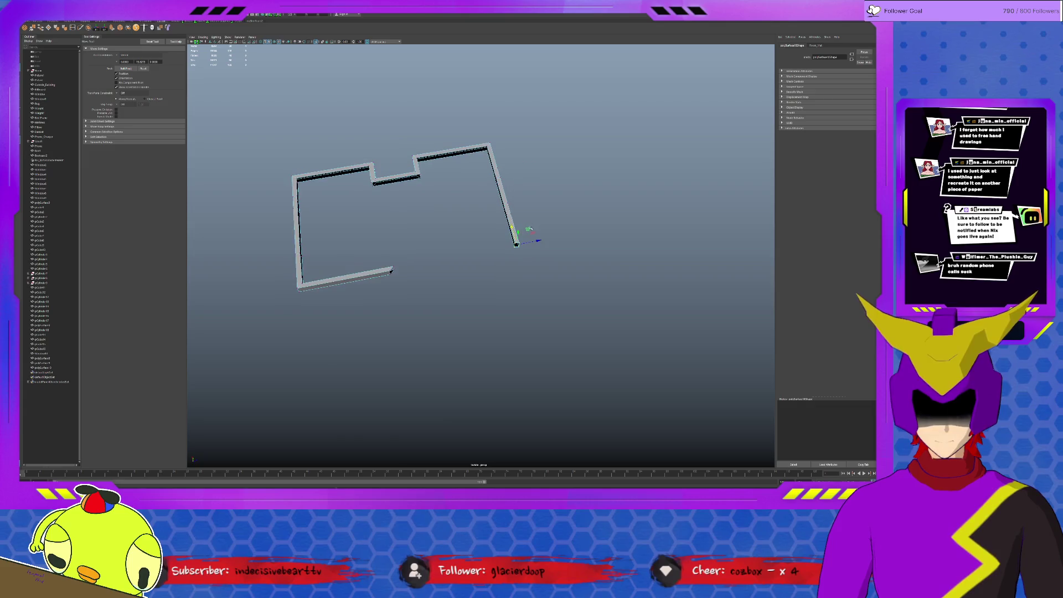
mouse_move(378, 265)
mouse_down()
mouse_move(412, 288)
mouse_move(520, 250)
mouse_move(515, 260)
mouse_up()
scroll(515, 263, up, 5)
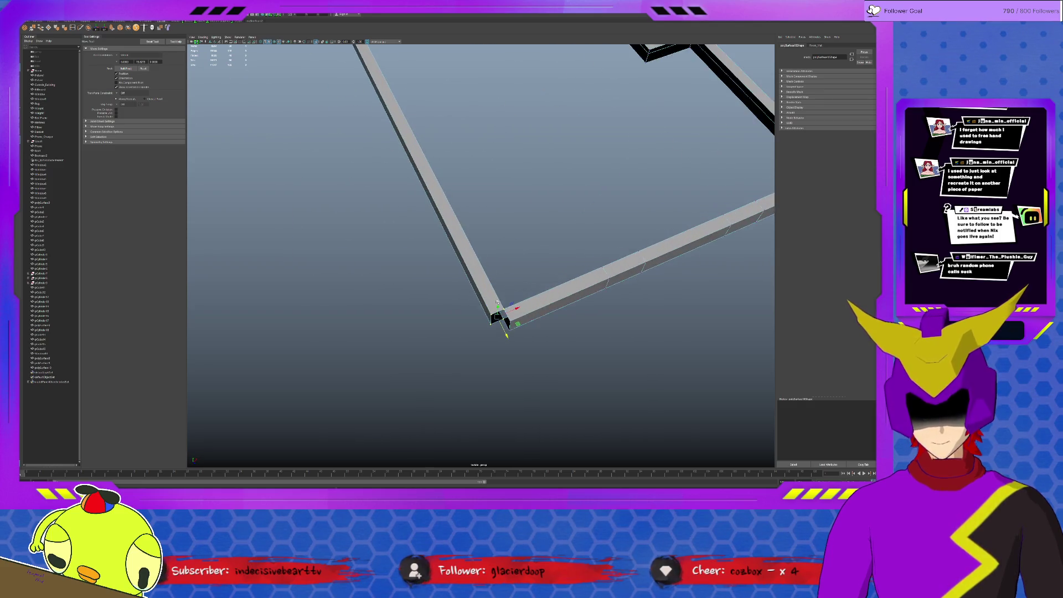
scroll(497, 303, up, 2)
mouse_move(502, 353)
mouse_down()
mouse_move(505, 363)
mouse_move(528, 358)
mouse_up()
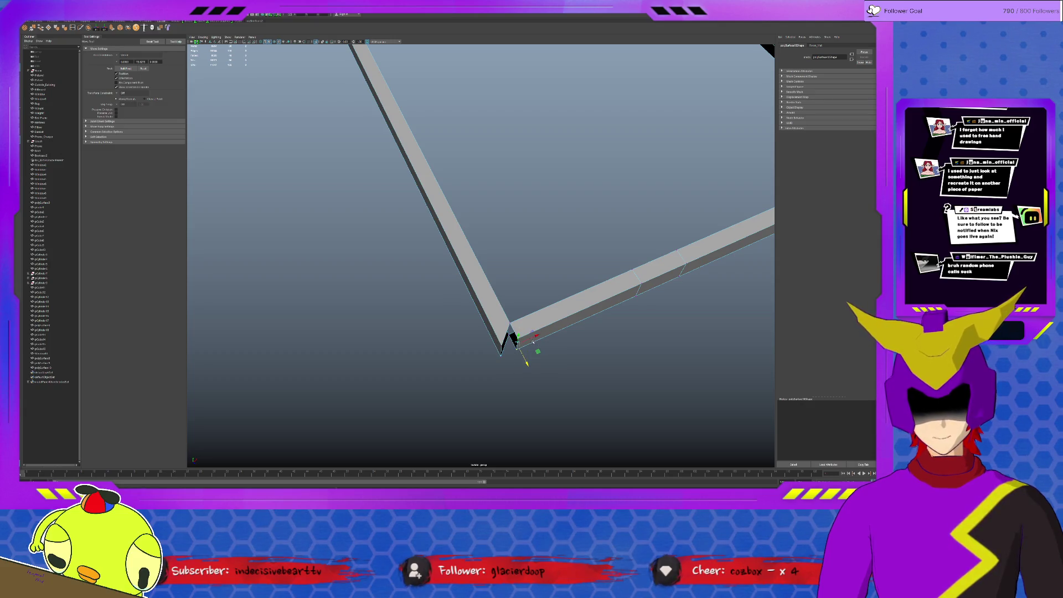
key(ctrl+z)
Step: Merge the corner vertices, then orbit back out to an eye-level view of the building
drag(542, 395, 433, 243)
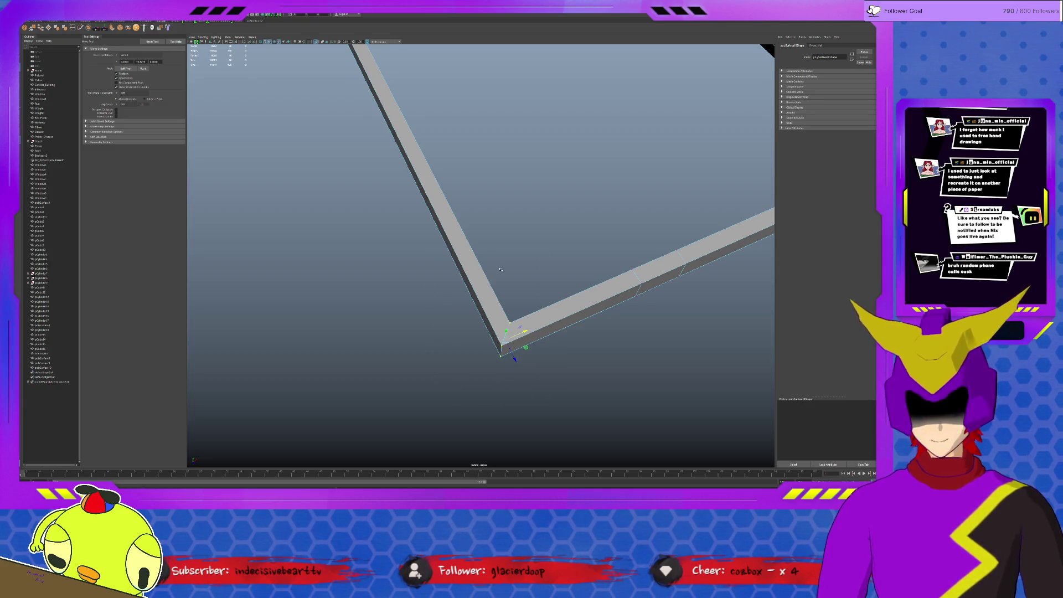
click(32, 27)
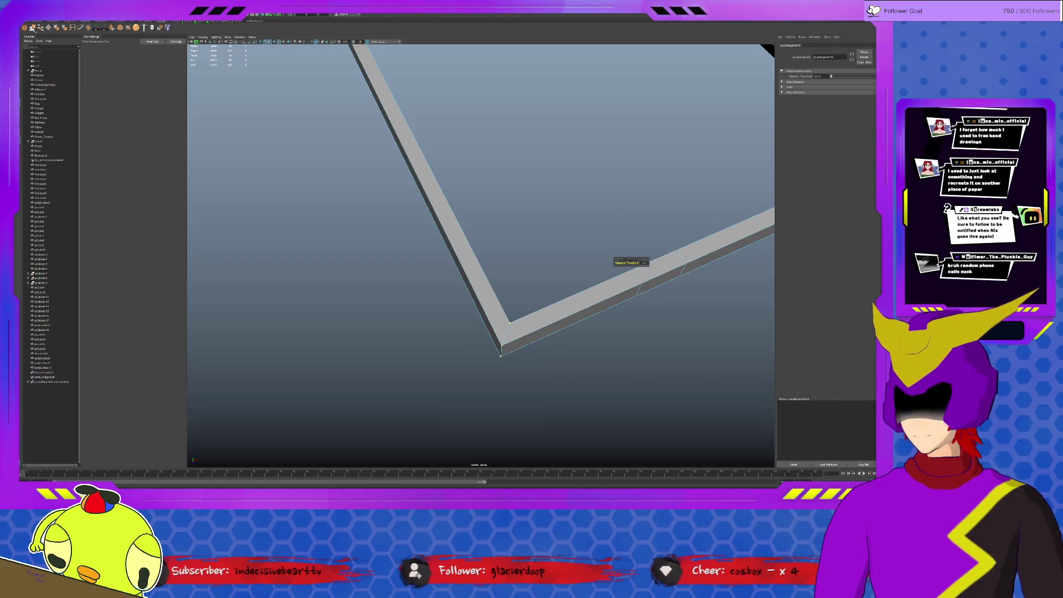
key(q)
scroll(461, 173, down, 3)
mouse_move(461, 174)
alt+mouse_down()
mouse_move(612, 261)
mouse_move(653, 161)
alt+mouse_up()
mouse_move(549, 305)
alt+mouse_down()
mouse_move(503, 286)
mouse_move(546, 329)
mouse_move(561, 288)
mouse_move(524, 242)
mouse_move(571, 248)
alt+mouse_up()
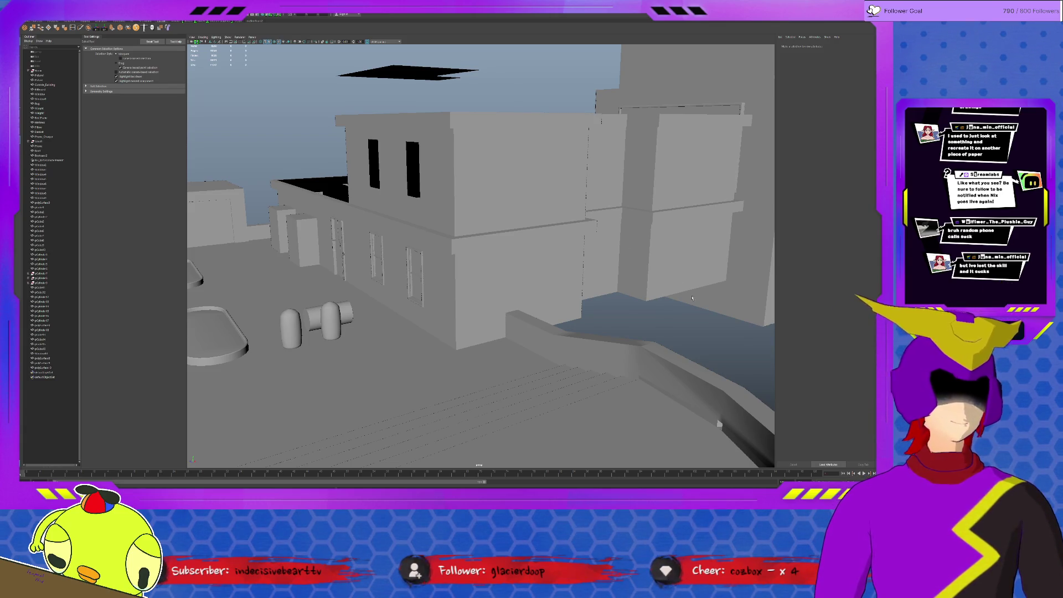
mouse_move(689, 373)
alt+mouse_down()
mouse_move(631, 393)
mouse_move(558, 320)
mouse_move(625, 307)
alt+mouse_up()
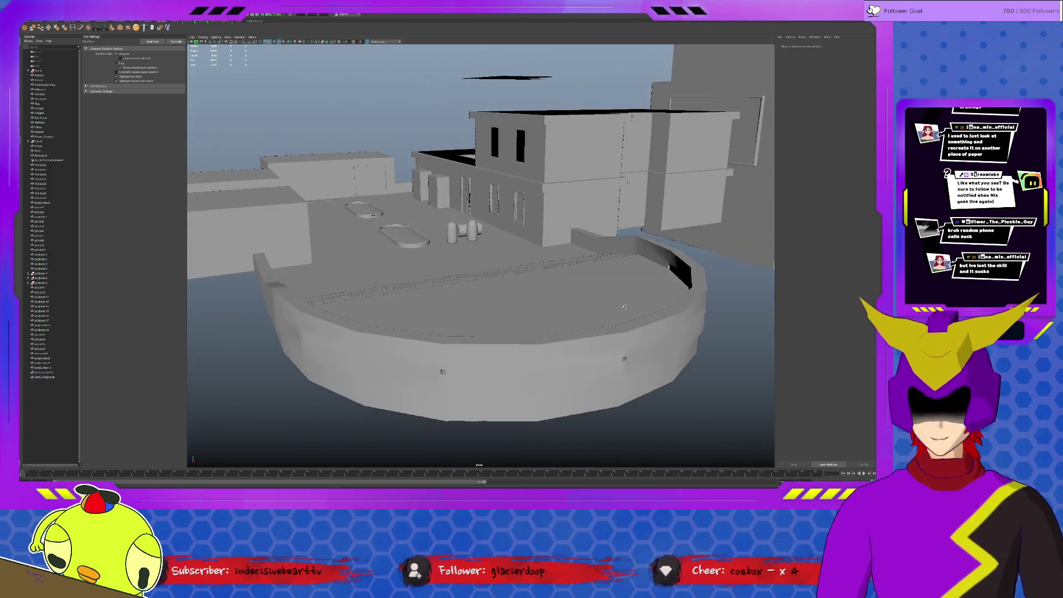
mouse_move(261, 359)
alt+mouse_down()
mouse_move(475, 339)
mouse_move(553, 343)
alt+mouse_up()
click(633, 350)
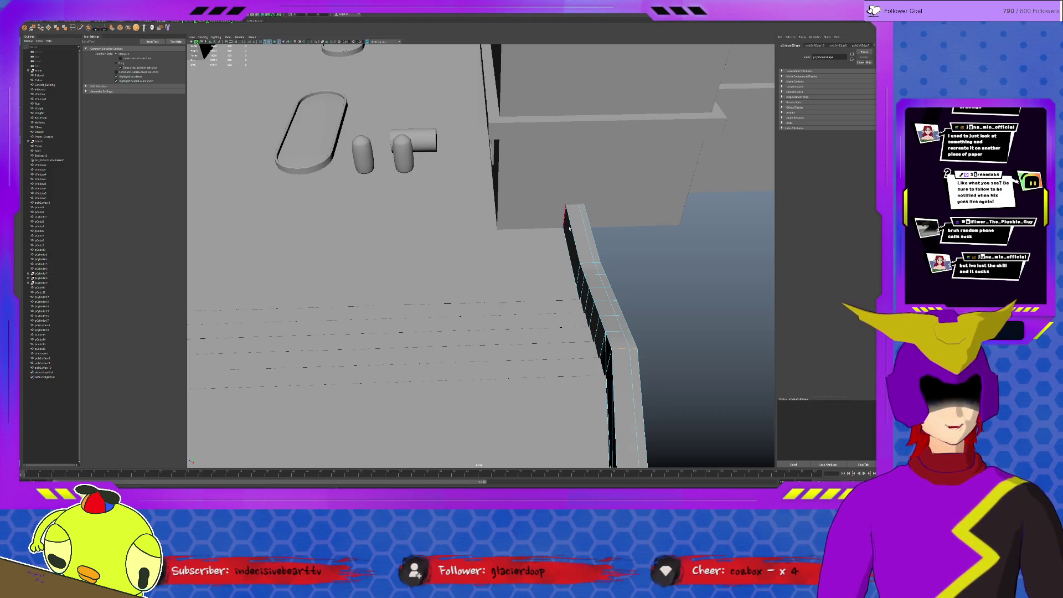
click(648, 248)
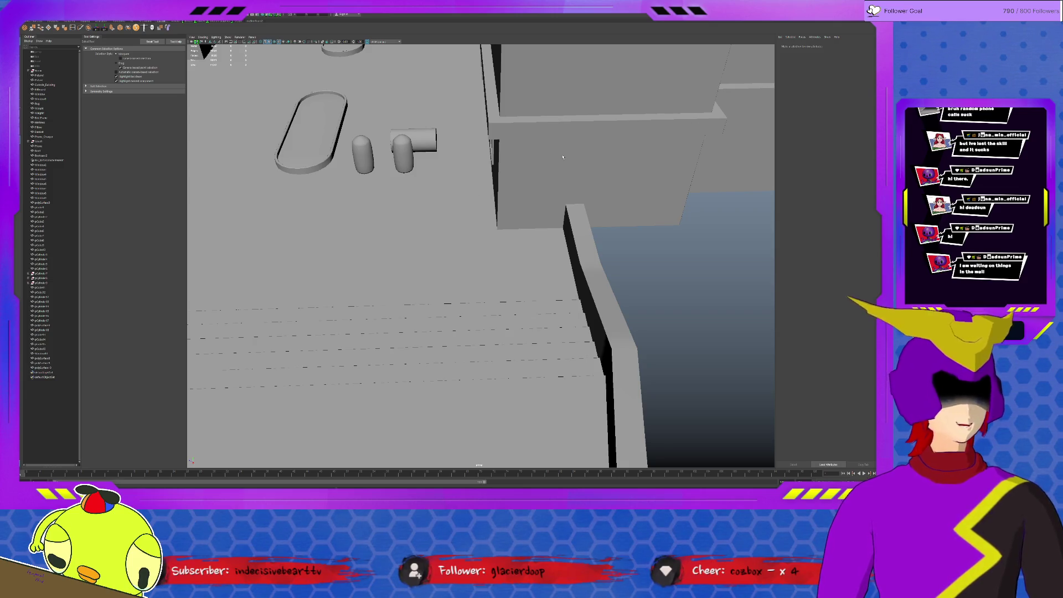
click(595, 136)
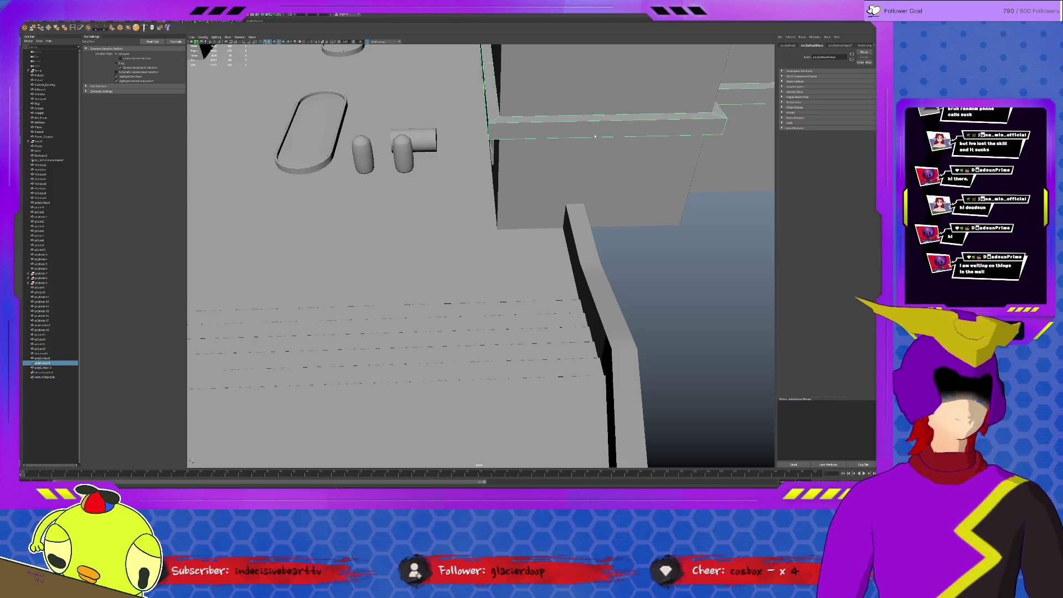
mouse_move(571, 189)
alt+mouse_down()
mouse_move(696, 243)
mouse_move(500, 246)
alt+mouse_up()
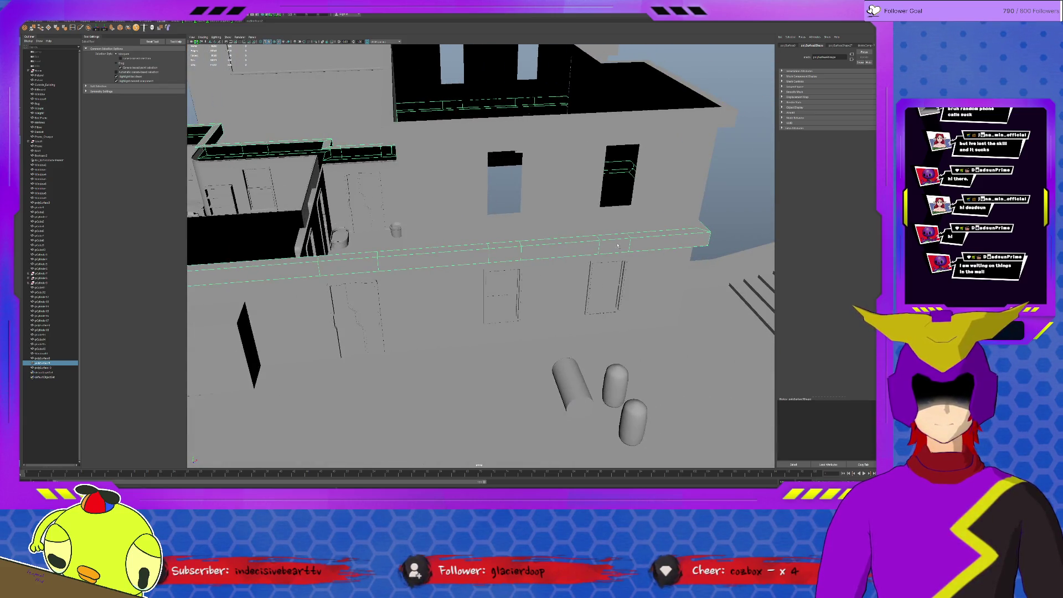
key(F10)
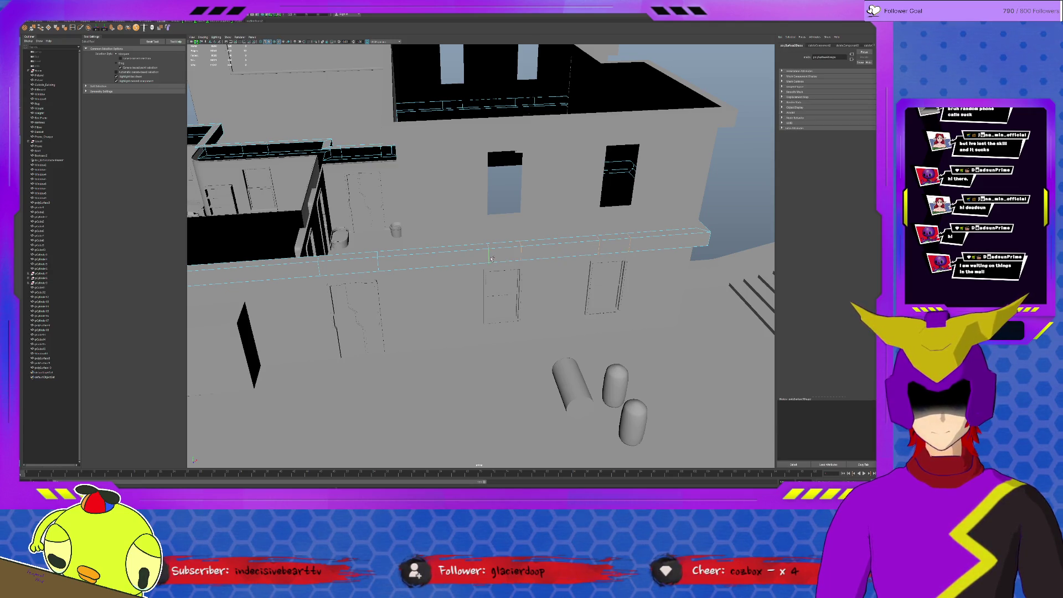
alt+drag(318, 272, 529, 264)
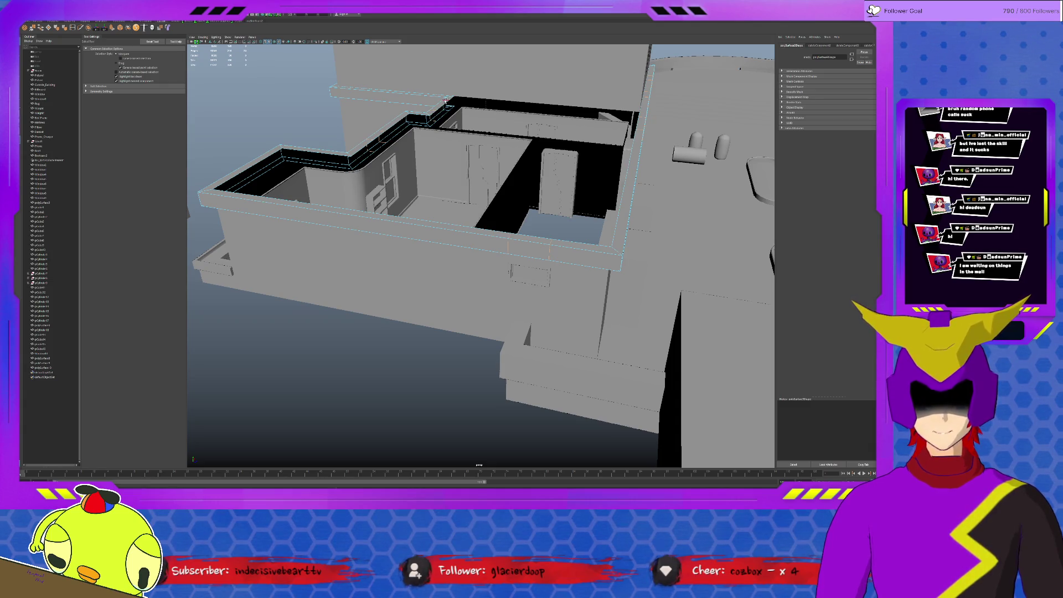
mouse_move(451, 99)
alt+mouse_down()
mouse_move(482, 170)
mouse_move(394, 302)
alt+mouse_up()
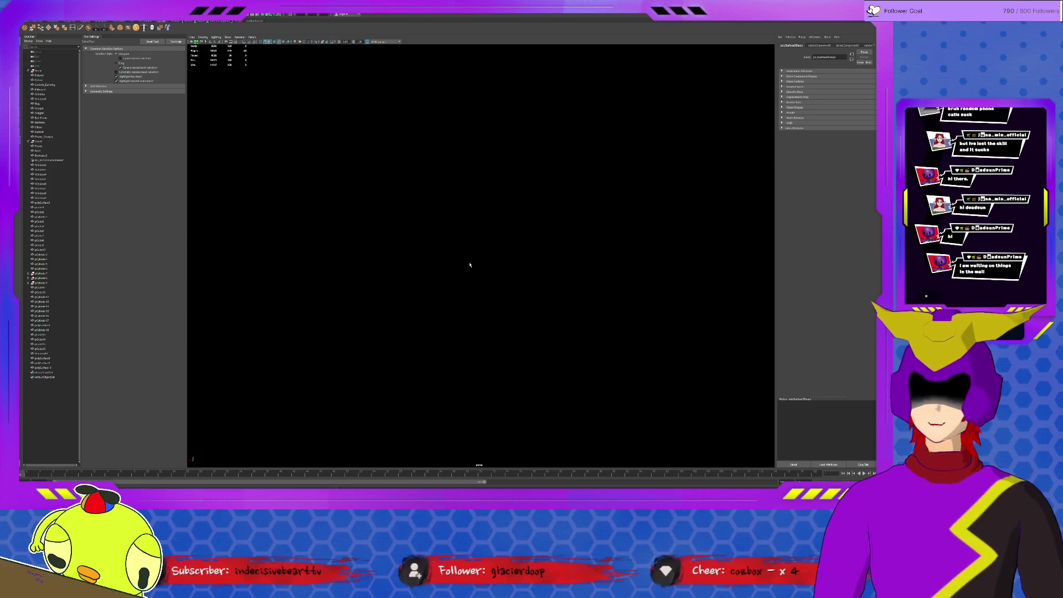
alt+drag(469, 265, 486, 299)
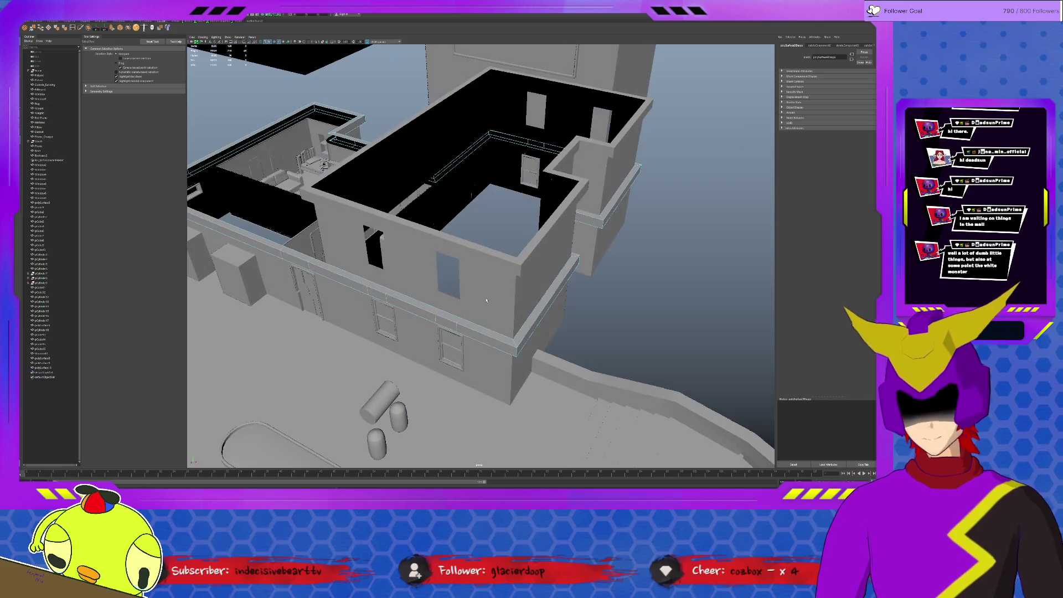
click(487, 299)
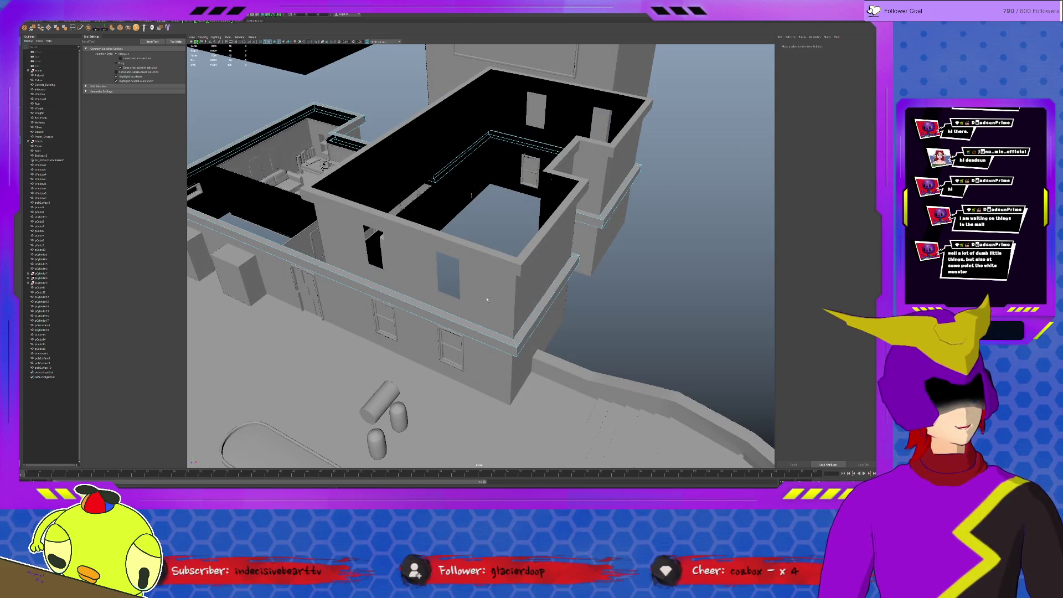
click(438, 235)
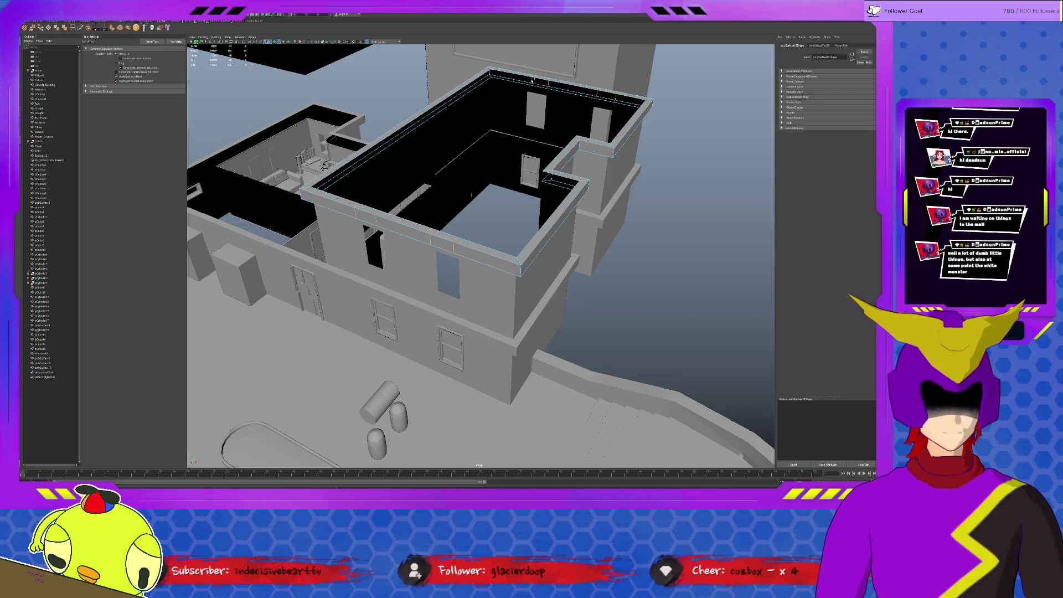
click(617, 70)
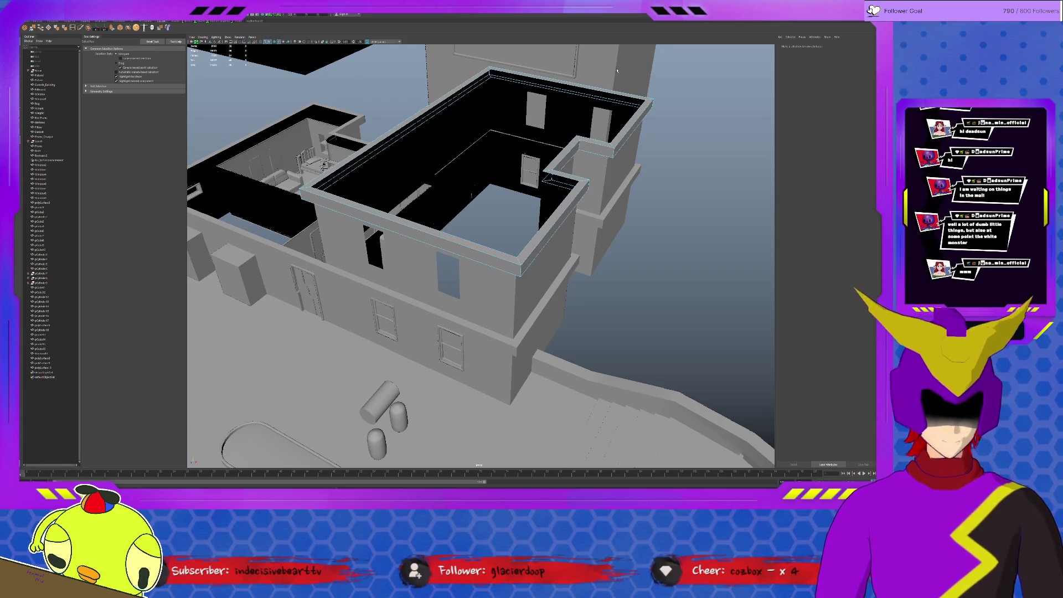
click(475, 259)
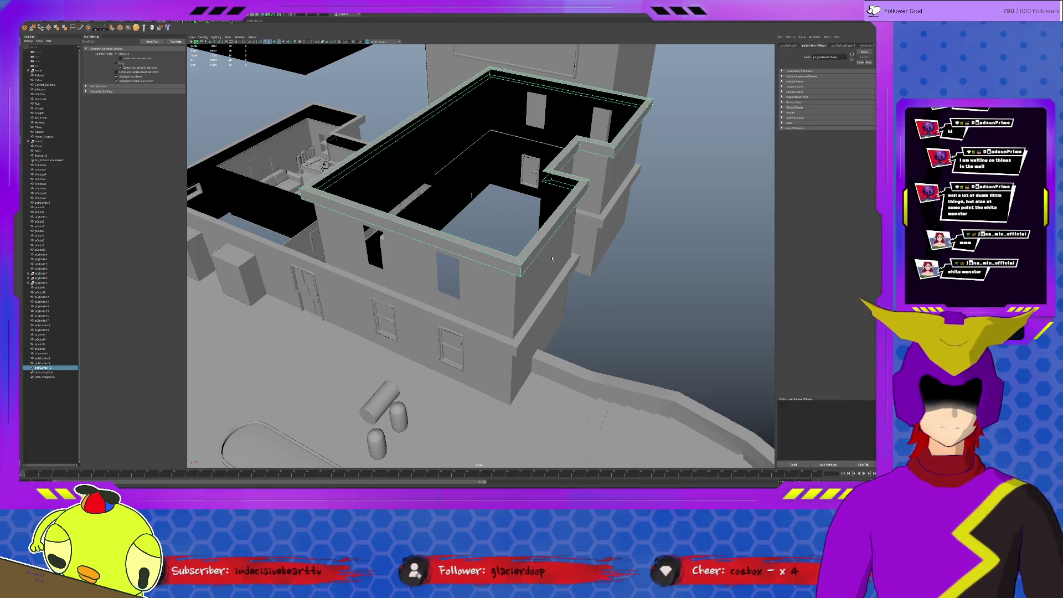
Step: Select the two lower-floor front windows together with their surrounding frames
click(630, 280)
click(449, 339)
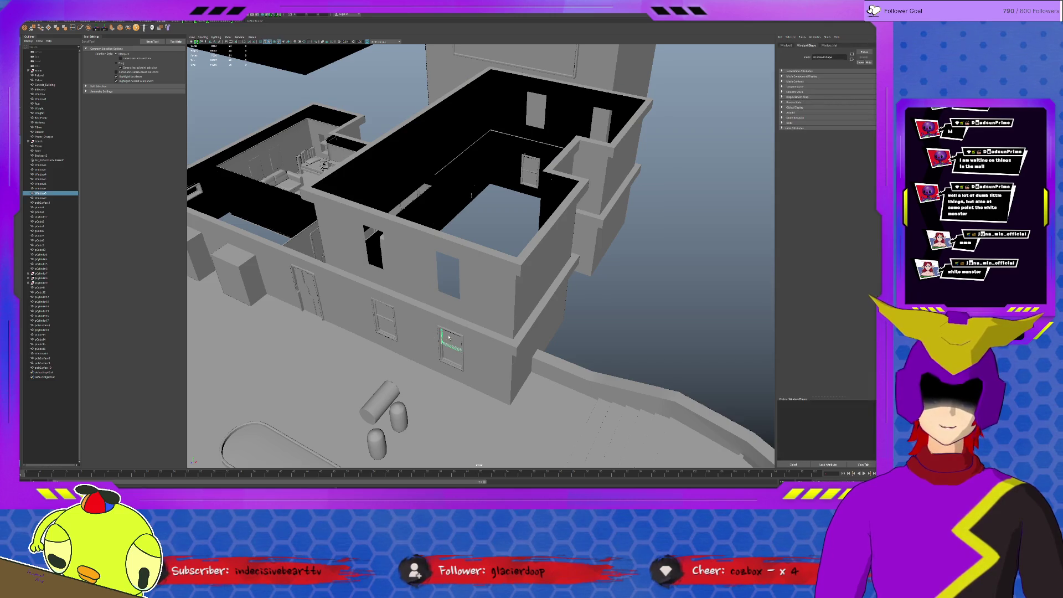
click(443, 350)
shift+click(447, 342)
shift+click(384, 320)
shift+click(387, 330)
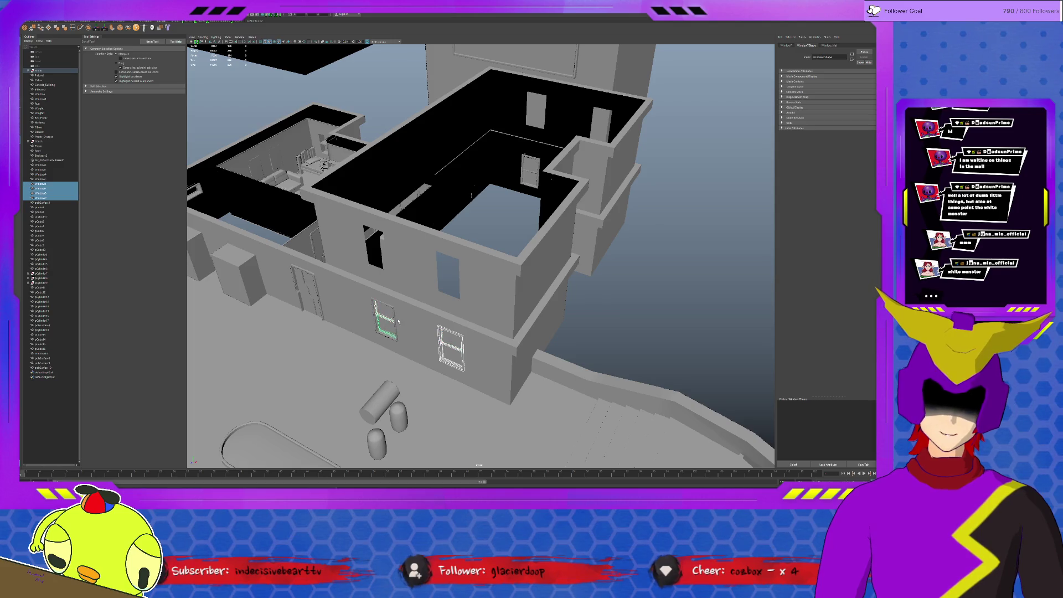
Step: Add the back-wall window and its frames to the selection, then duplicate and group the copies
shift+click(528, 181)
shift+click(523, 169)
shift+click(537, 185)
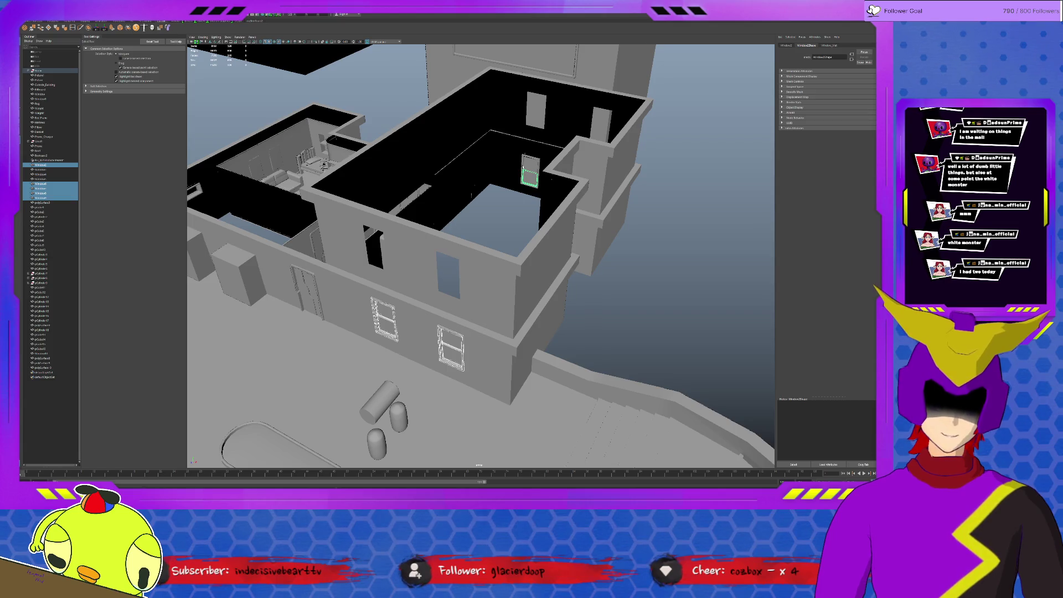
shift+click(525, 162)
shift+click(529, 166)
alt+drag(481, 254, 416, 235)
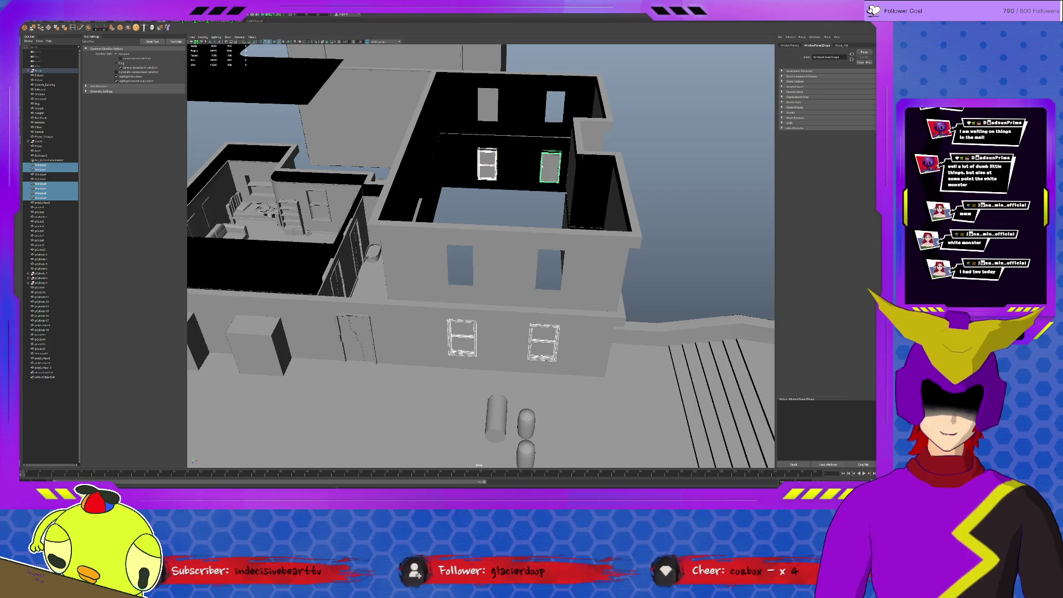
shift+click(549, 165)
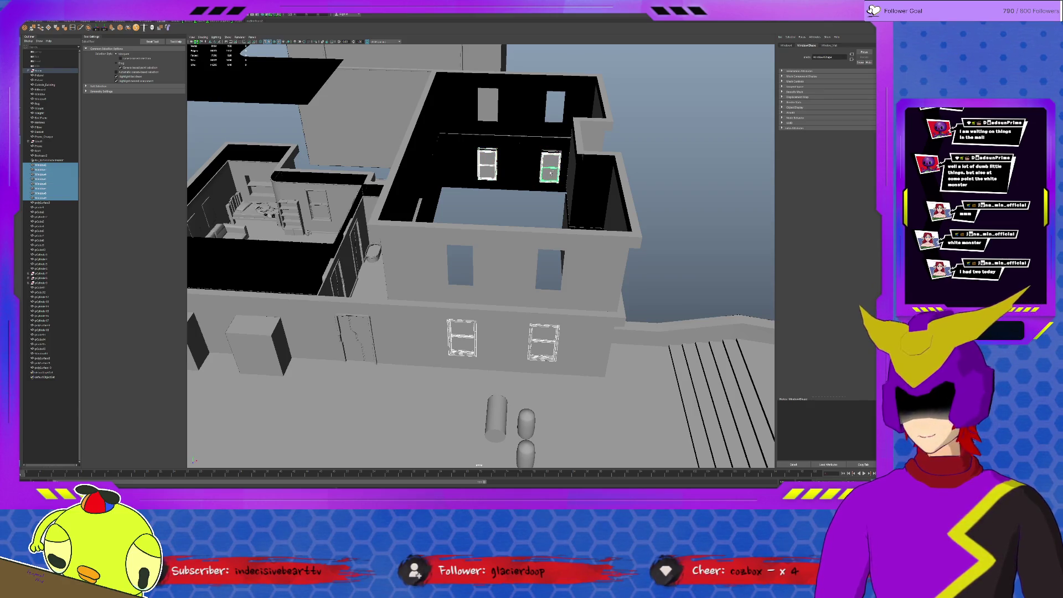
key(ctrl+d)
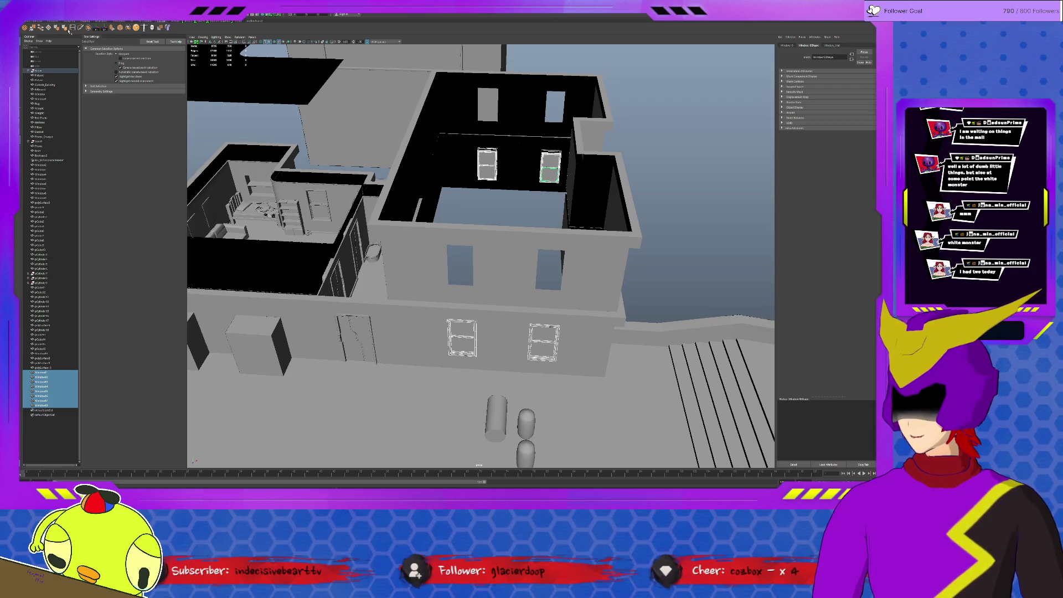
click(88, 28)
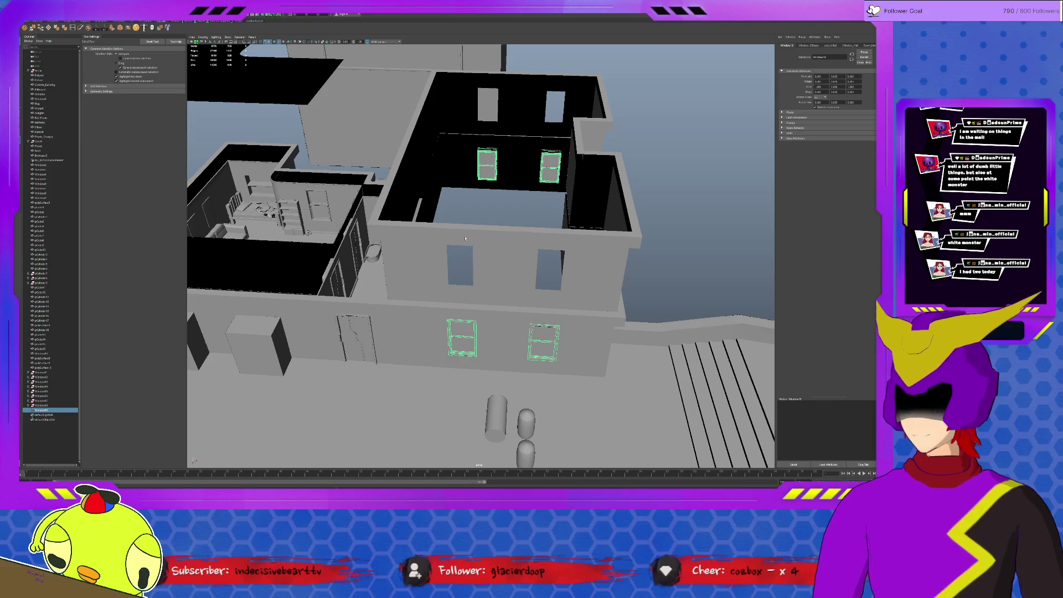
Step: Raise the grouped window copies up one floor onto the upper storey
key(w)
drag(515, 216, 518, 147)
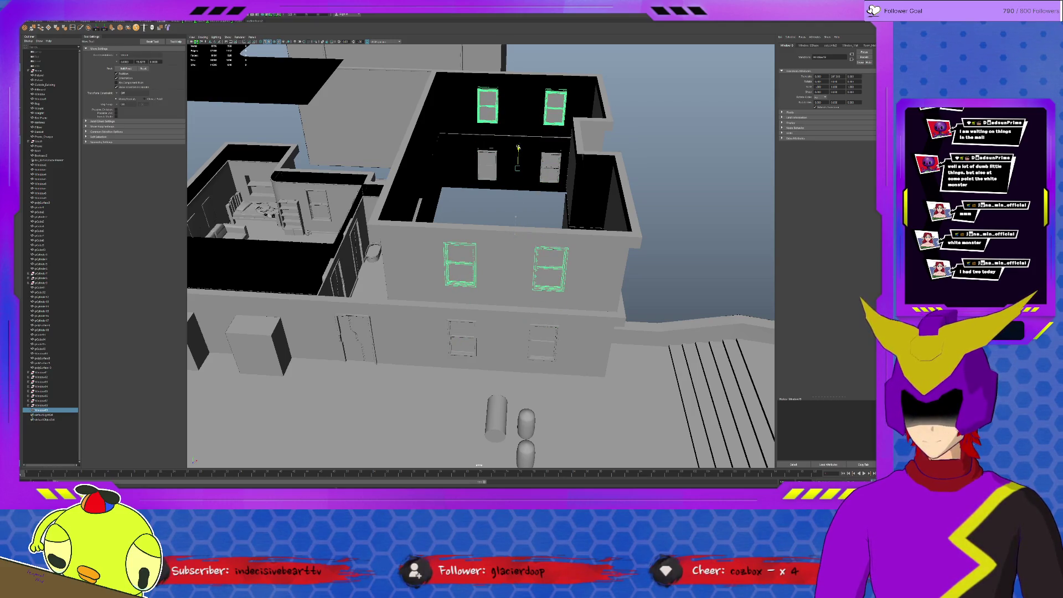
scroll(456, 277, up, 5)
Step: Snap the upper-left window's pivot to its lower-left corner, then lower the window slightly on the wall
click(542, 143)
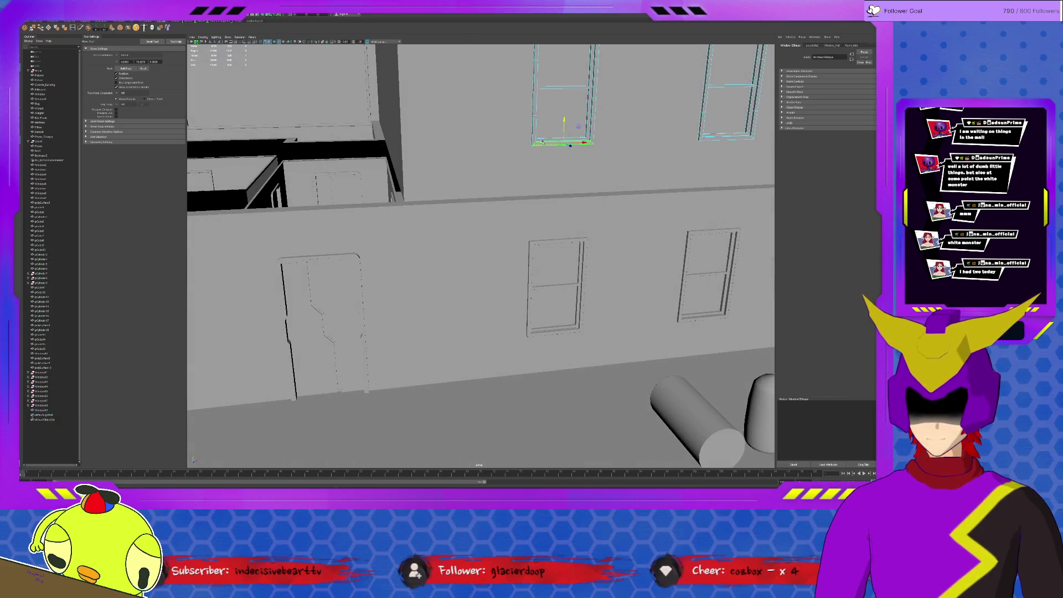
key(ctrl+1)
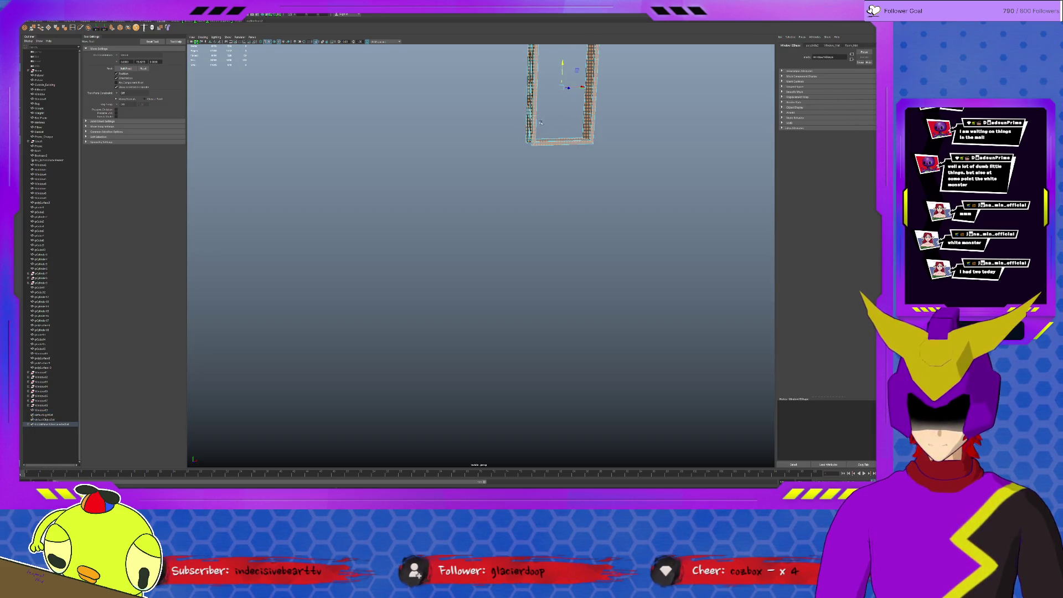
click(537, 116)
key(d)
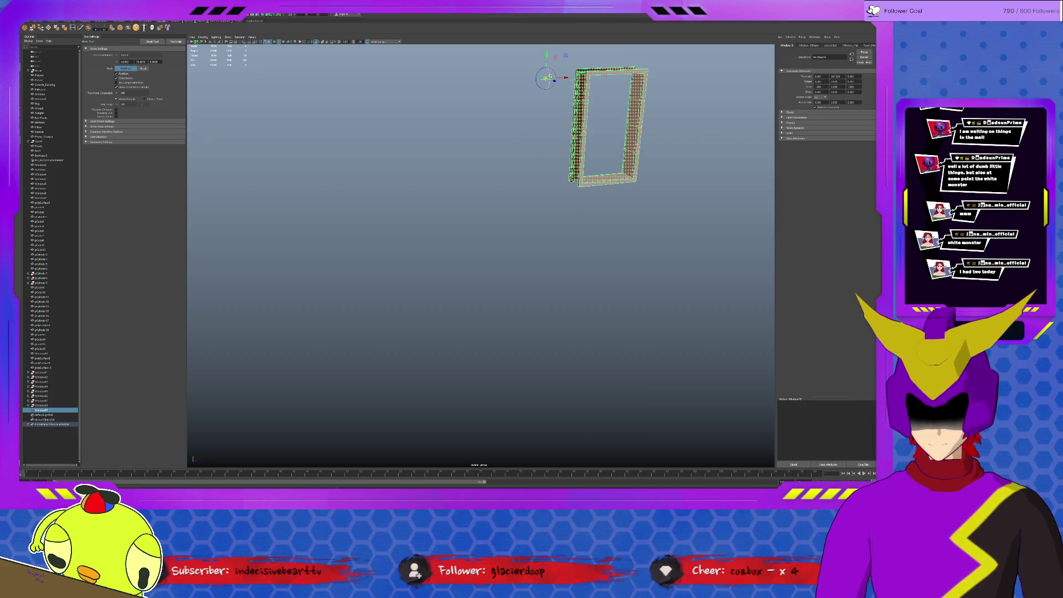
click(572, 177)
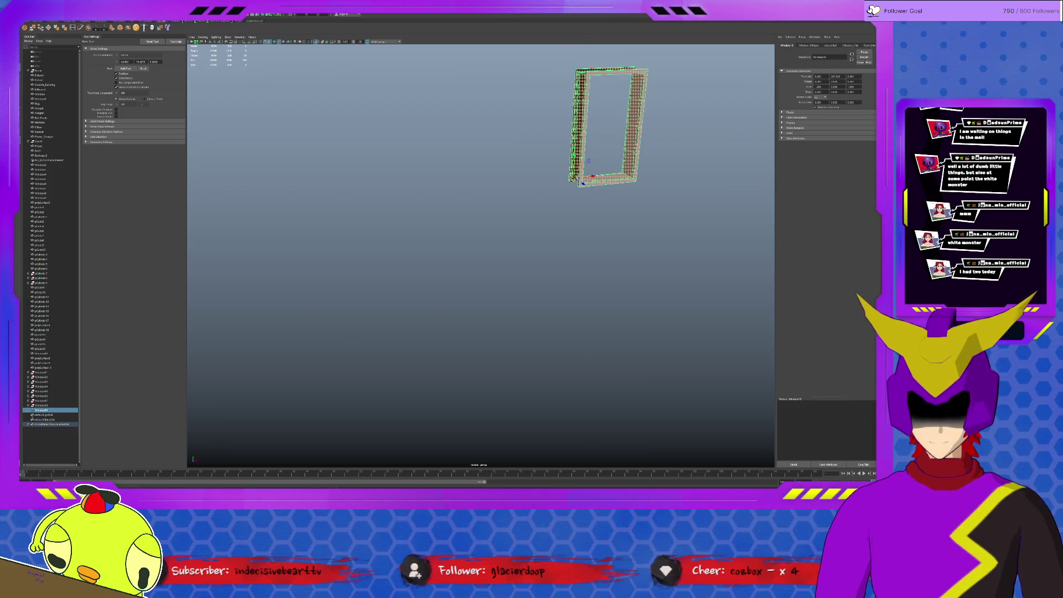
key(ctrl+1)
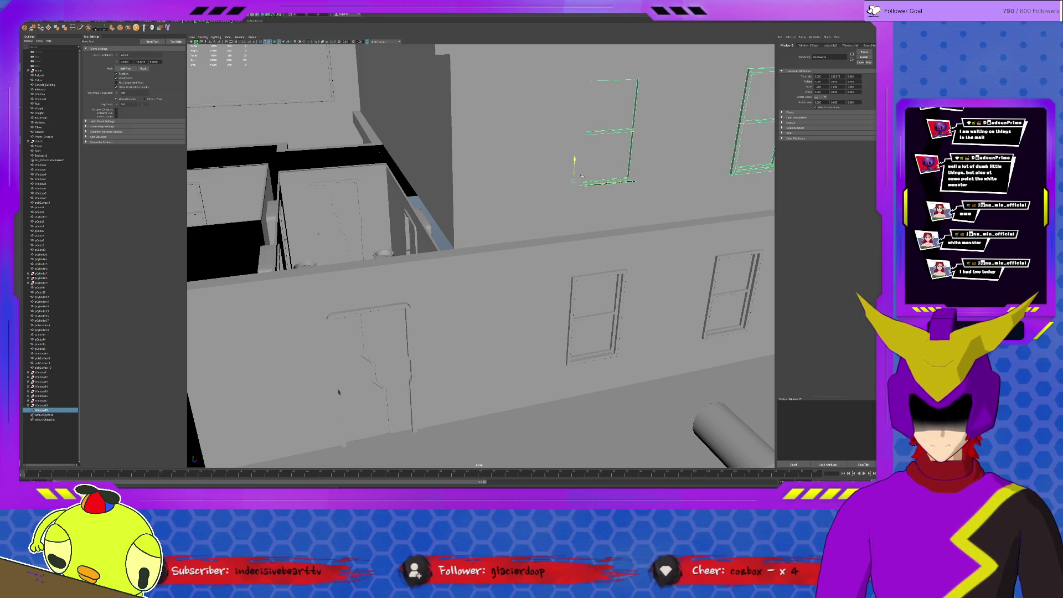
mouse_move(339, 392)
alt+mouse_down()
mouse_move(600, 260)
mouse_move(614, 190)
mouse_move(502, 143)
mouse_move(602, 194)
mouse_move(553, 83)
alt+mouse_up()
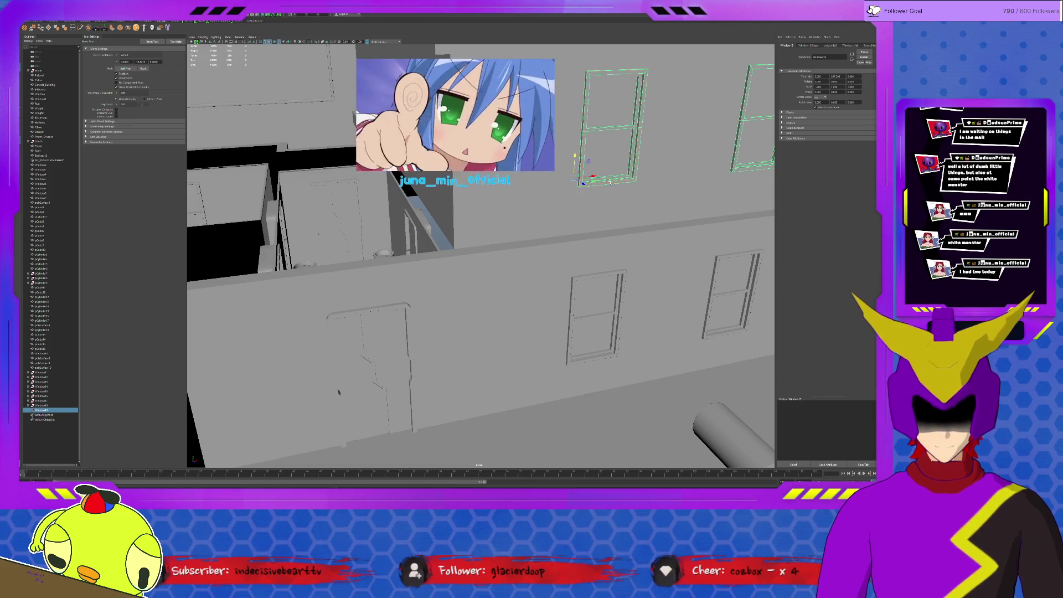
mouse_move(588, 161)
mouse_down()
mouse_move(588, 178)
mouse_move(655, 106)
mouse_up()
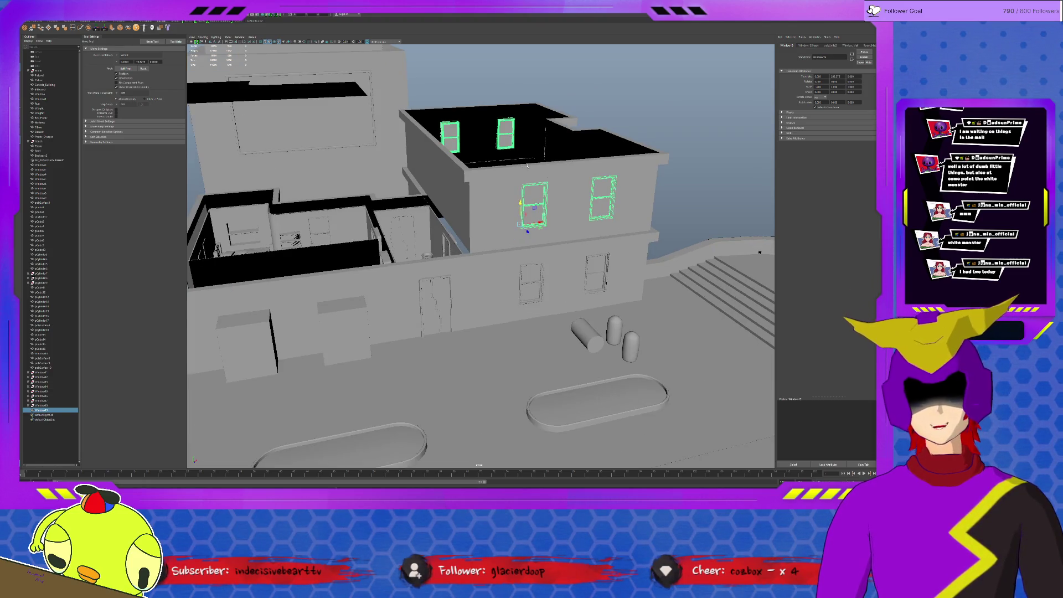
Step: Raise the Roof slab upward from the building's left side
click(655, 105)
mouse_move(552, 164)
alt+mouse_down()
mouse_move(498, 159)
mouse_move(550, 162)
mouse_move(538, 172)
alt+mouse_up()
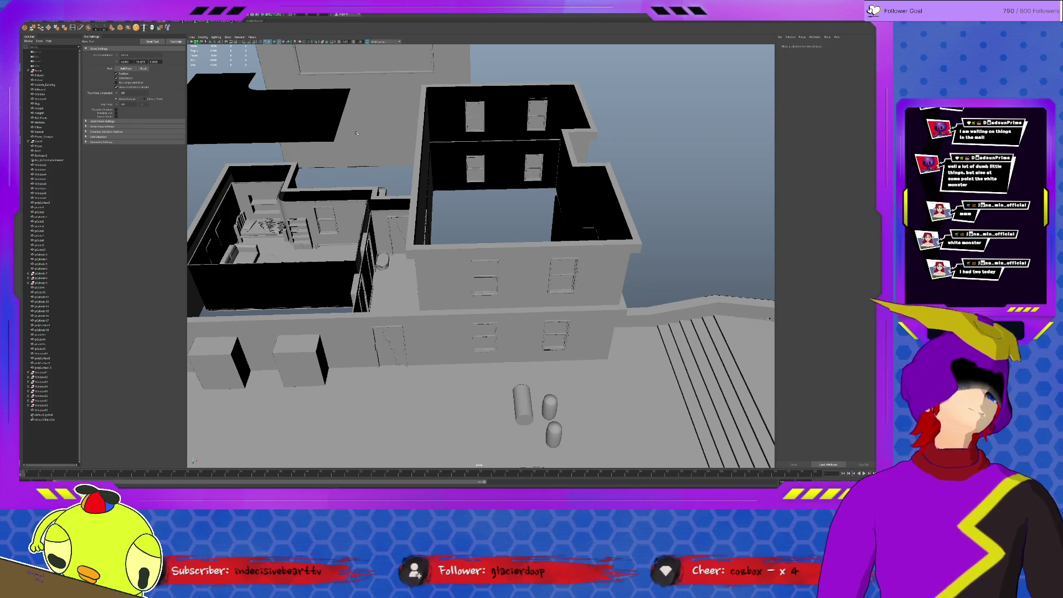
mouse_move(357, 133)
alt+mouse_down()
mouse_move(462, 222)
mouse_move(486, 222)
mouse_move(321, 160)
alt+mouse_up()
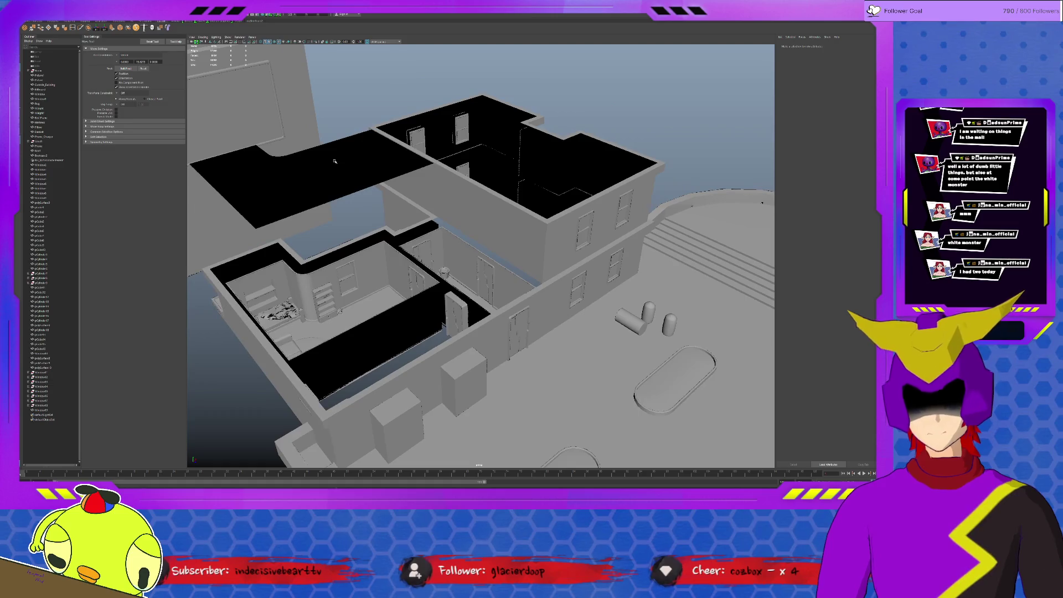
click(320, 160)
middle_drag(320, 160, 383, 241)
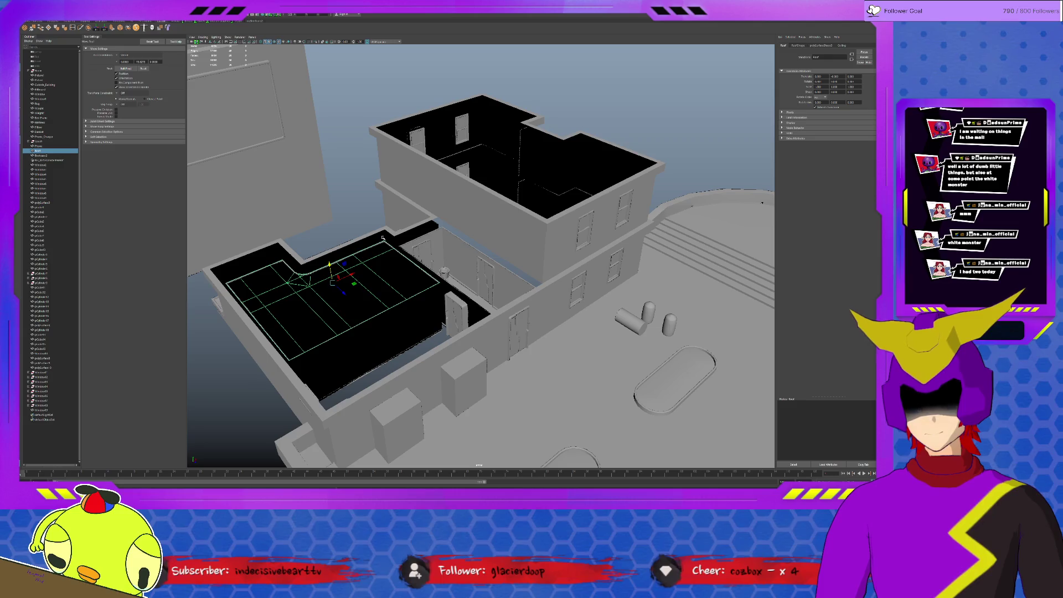
Step: Lift the interior walls straight up above the building and frame them in view
click(463, 245)
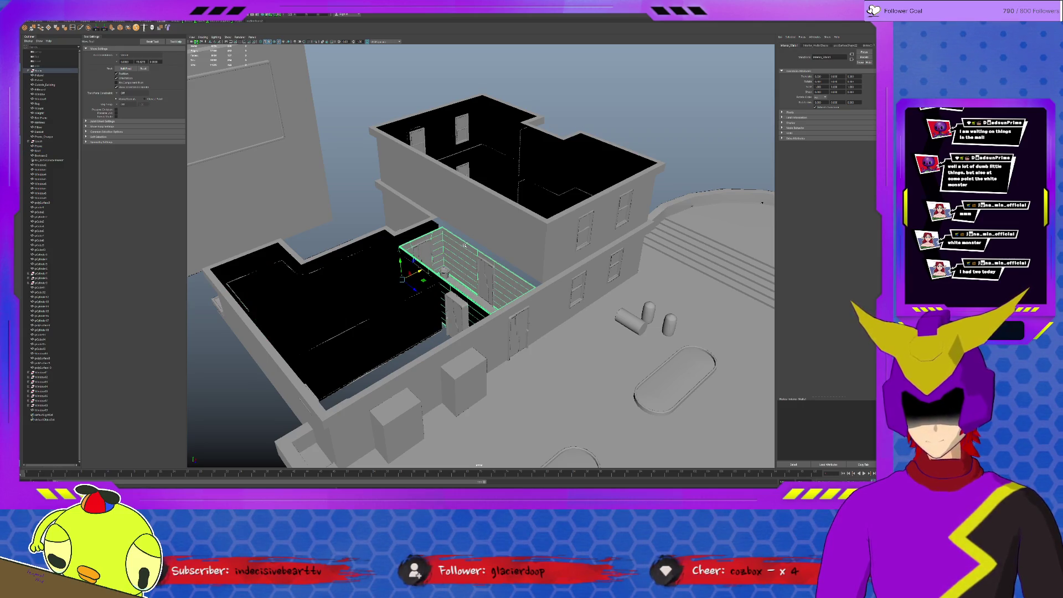
mouse_move(400, 260)
mouse_down()
mouse_move(386, 175)
mouse_move(388, 36)
mouse_up()
key(f)
alt+drag(494, 249, 421, 227)
scroll(391, 219, up, 2)
scroll(391, 219, up, 4)
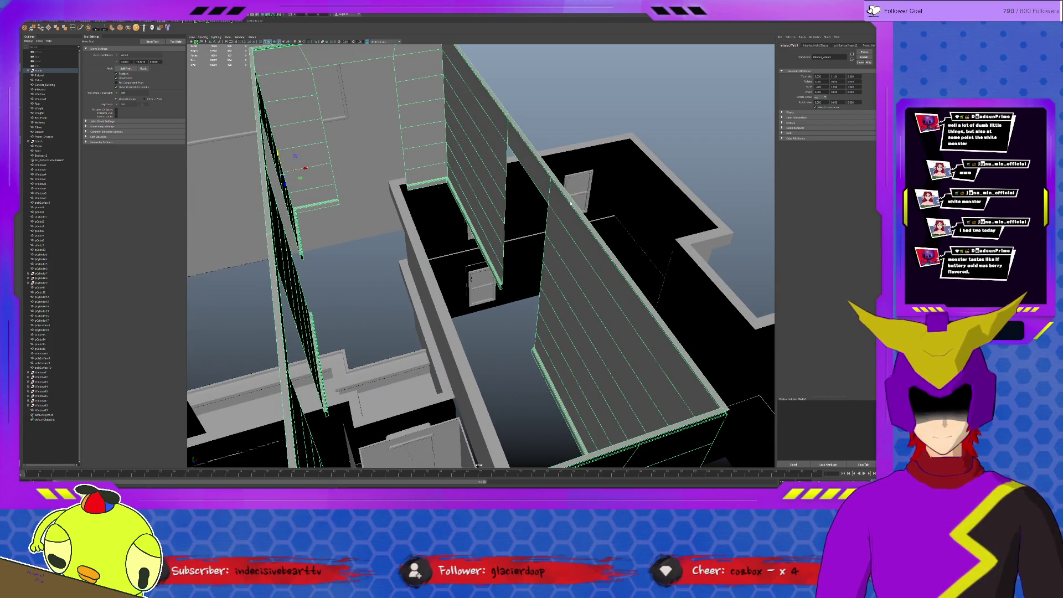
key(F10)
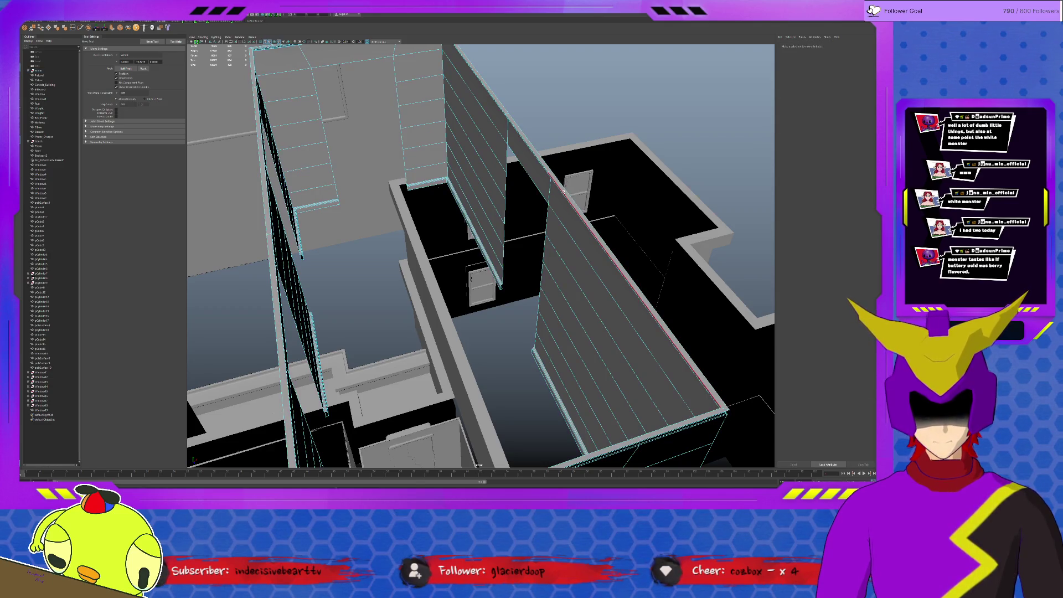
Step: Move interior_Wall3's pivot to its top edge and bridge the open top with a new face
click(564, 191)
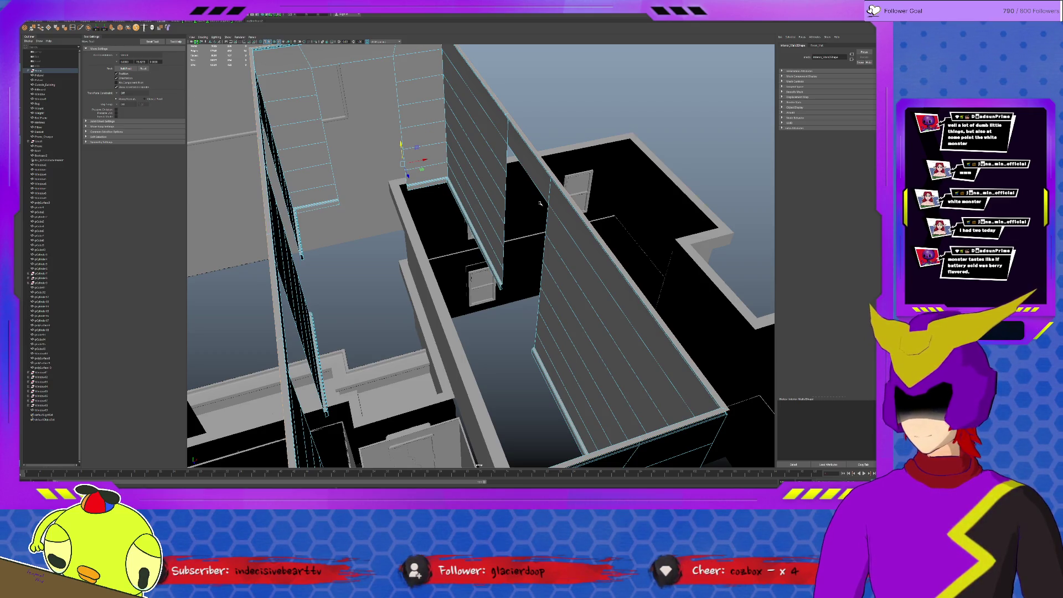
mouse_move(540, 204)
alt+mouse_down()
mouse_move(545, 228)
mouse_move(500, 222)
alt+mouse_up()
click(424, 147)
click(470, 145)
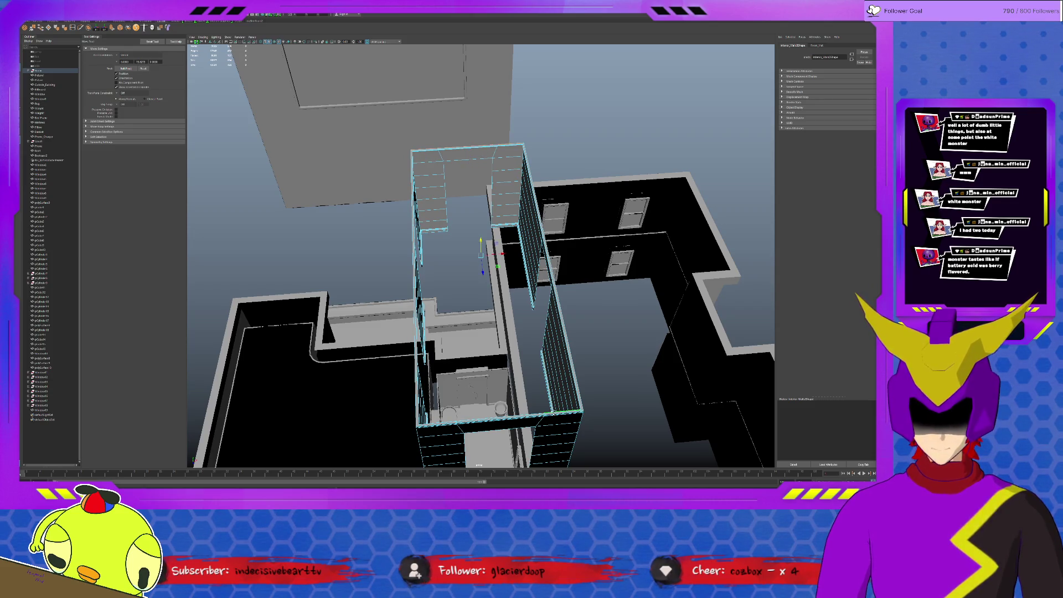
alt+drag(515, 332, 501, 314)
scroll(501, 313, up, 5)
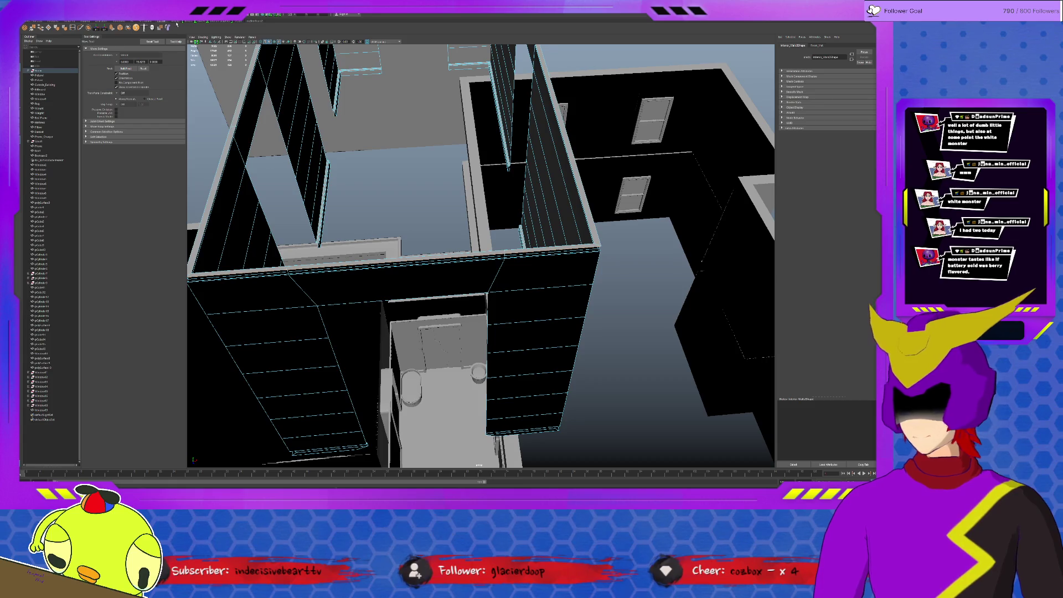
click(41, 29)
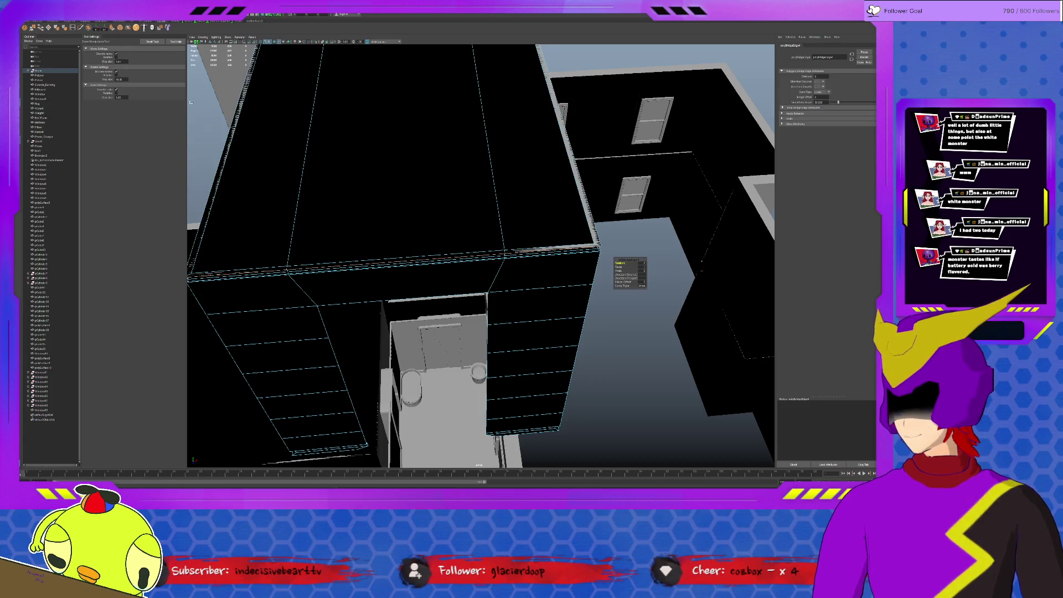
Step: Hide the lower walls and drag the walls' top face down to ground level as a floor
click(281, 269)
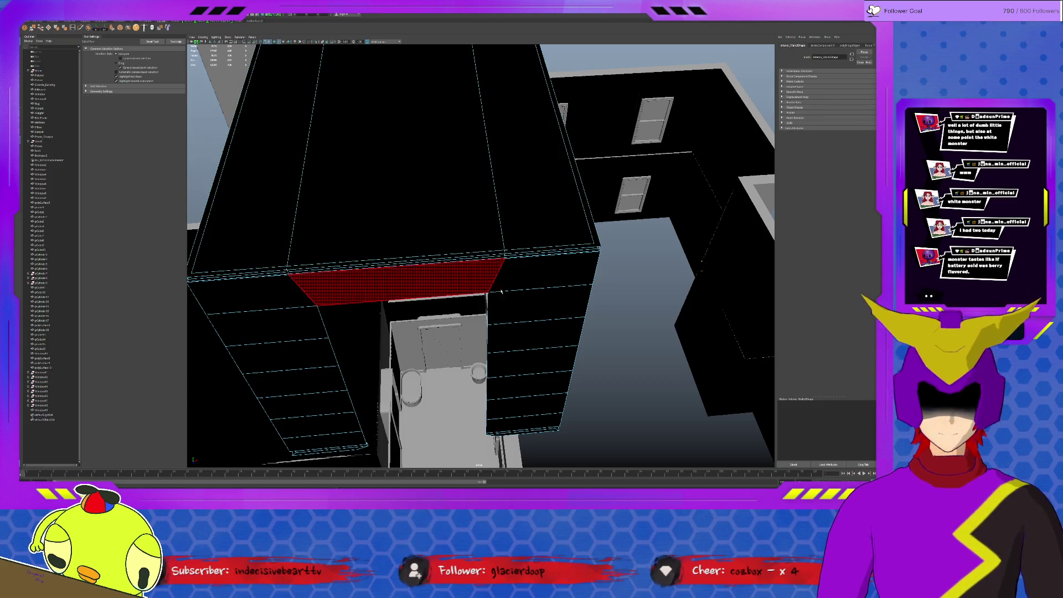
key(ctrl+h)
click(492, 176)
scroll(492, 176, down, 5)
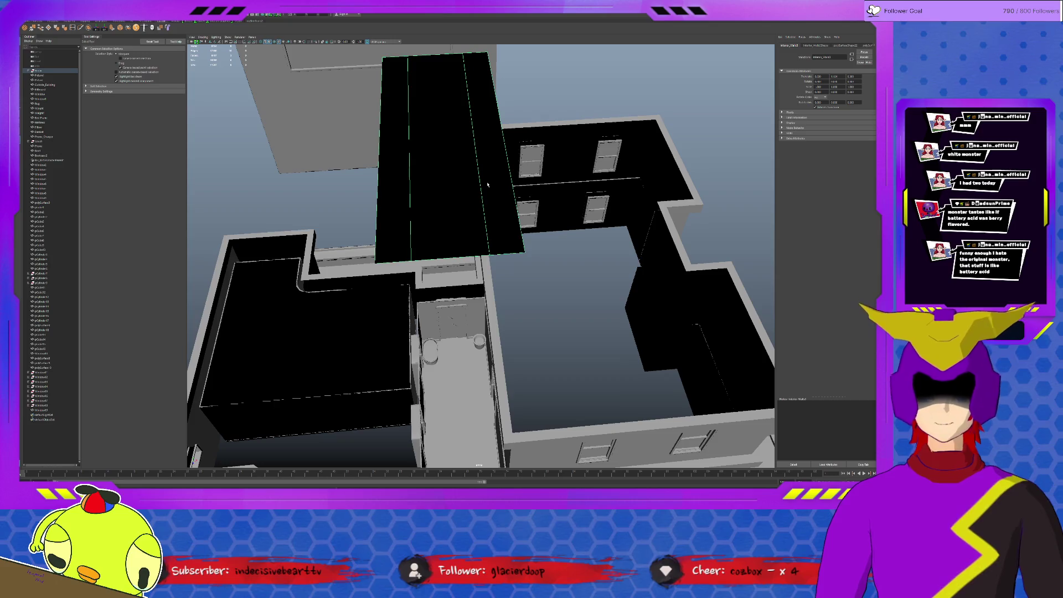
key(w)
mouse_move(389, 104)
mouse_down()
mouse_move(418, 343)
mouse_move(416, 302)
mouse_move(357, 274)
mouse_up()
key(f)
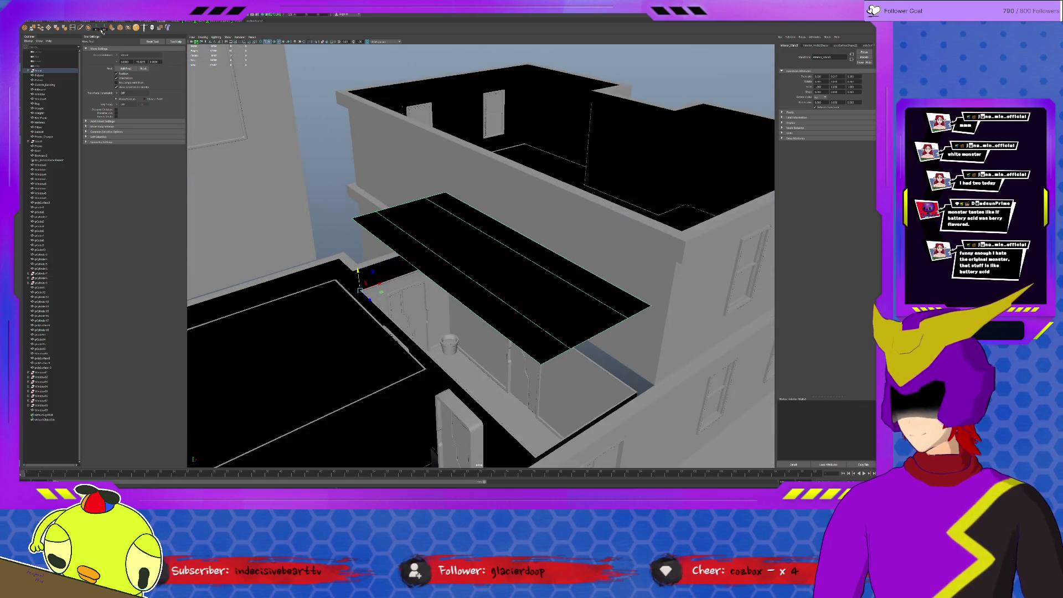
drag(473, 240, 365, 286)
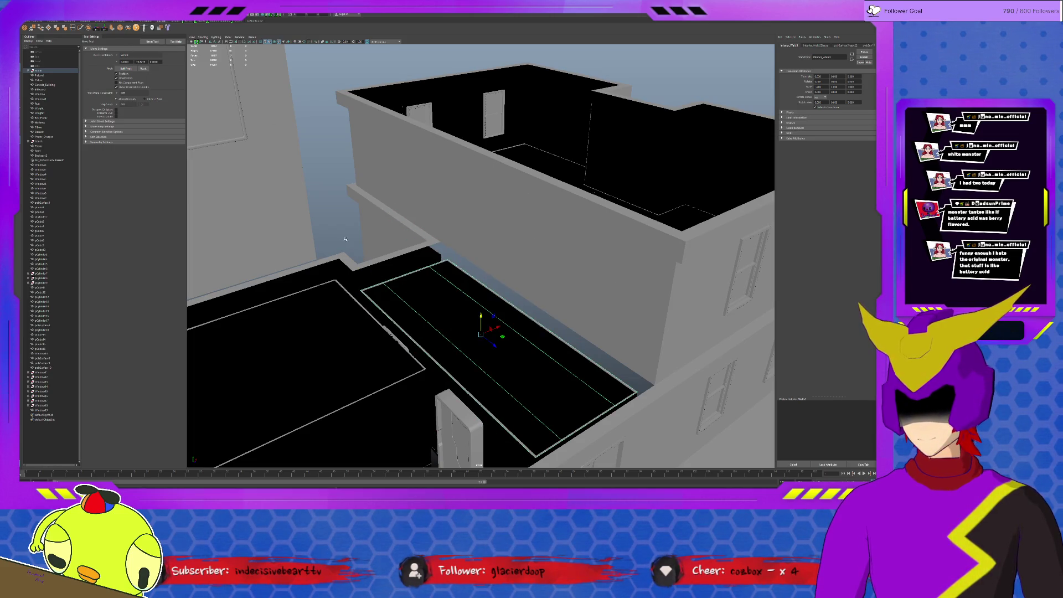
alt+drag(472, 288, 482, 305)
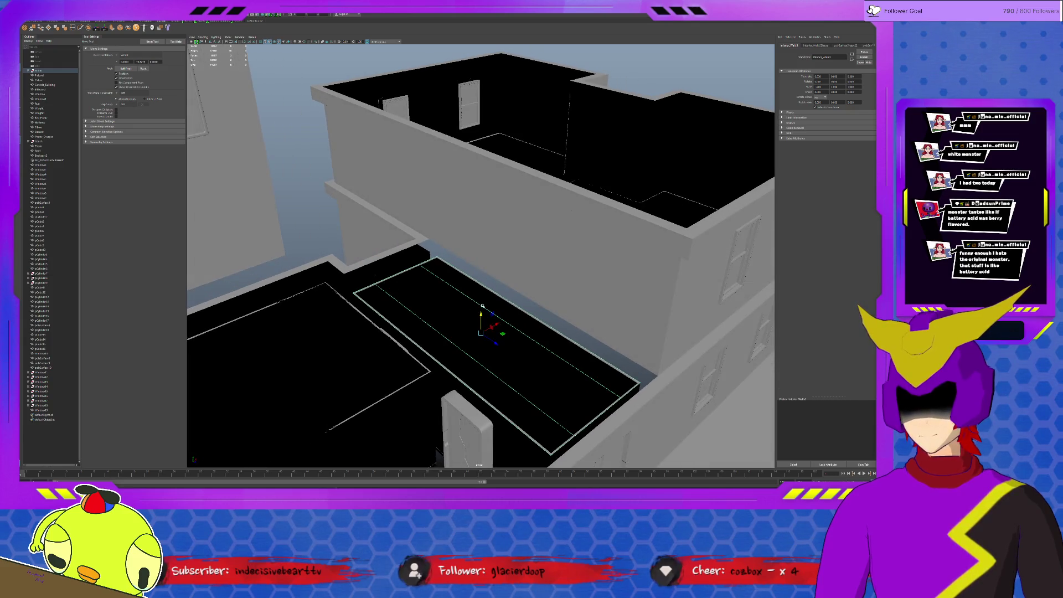
click(513, 301)
scroll(513, 303, down, 5)
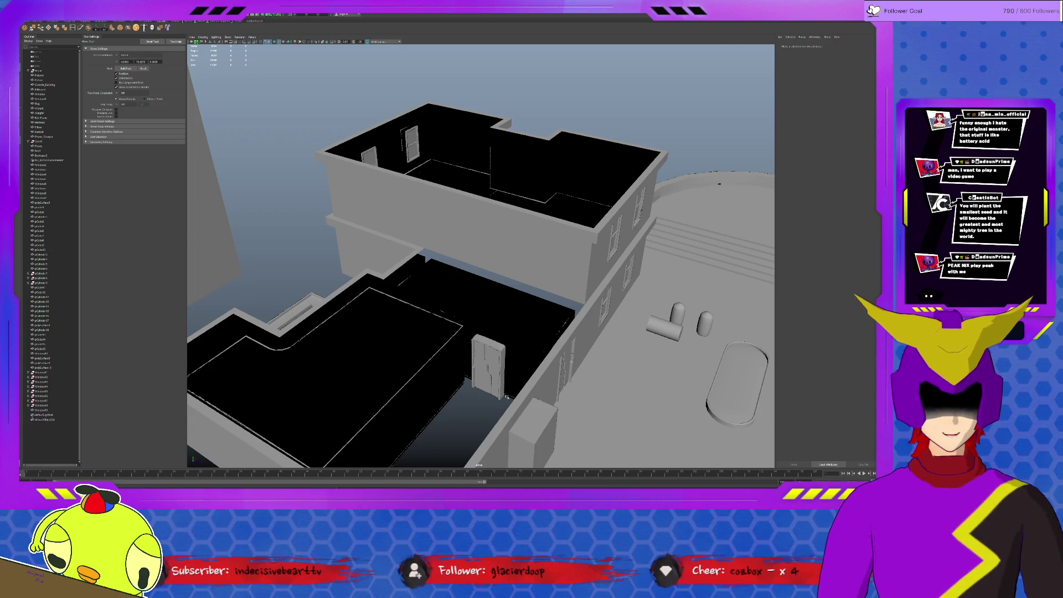
scroll(560, 364, down, 3)
mouse_move(560, 364)
alt+mouse_down()
mouse_move(492, 364)
mouse_move(494, 296)
mouse_move(484, 296)
alt+mouse_up()
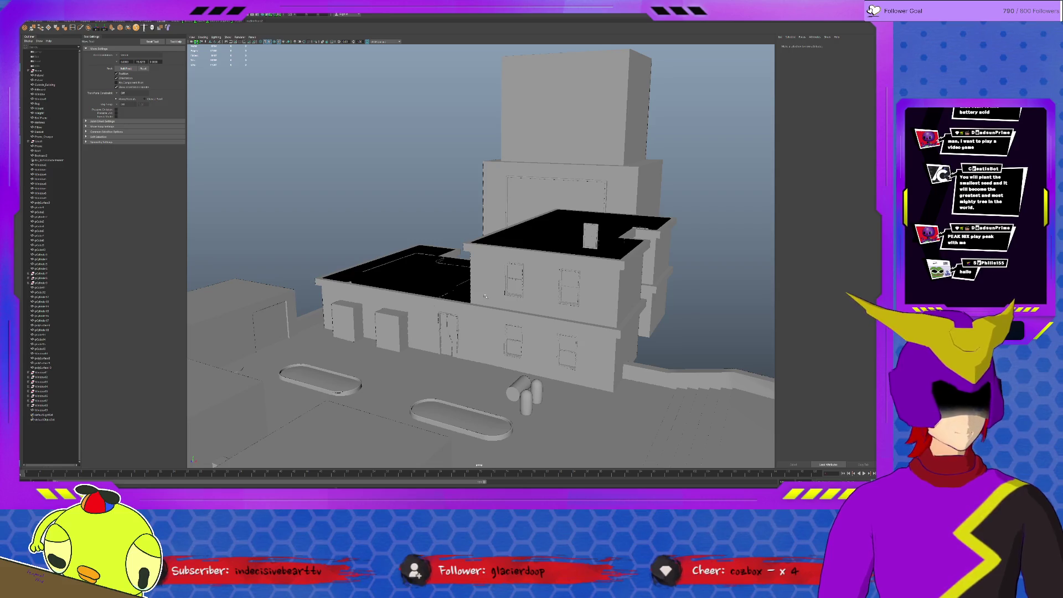
scroll(484, 296, up, 3)
scroll(484, 296, up, 2)
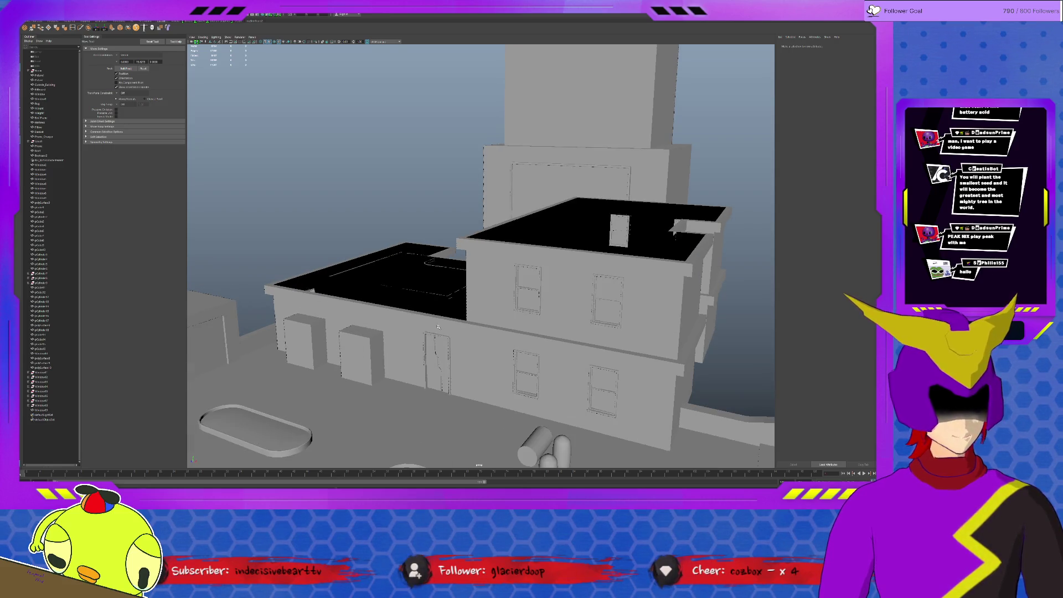
scroll(469, 319, down, 2)
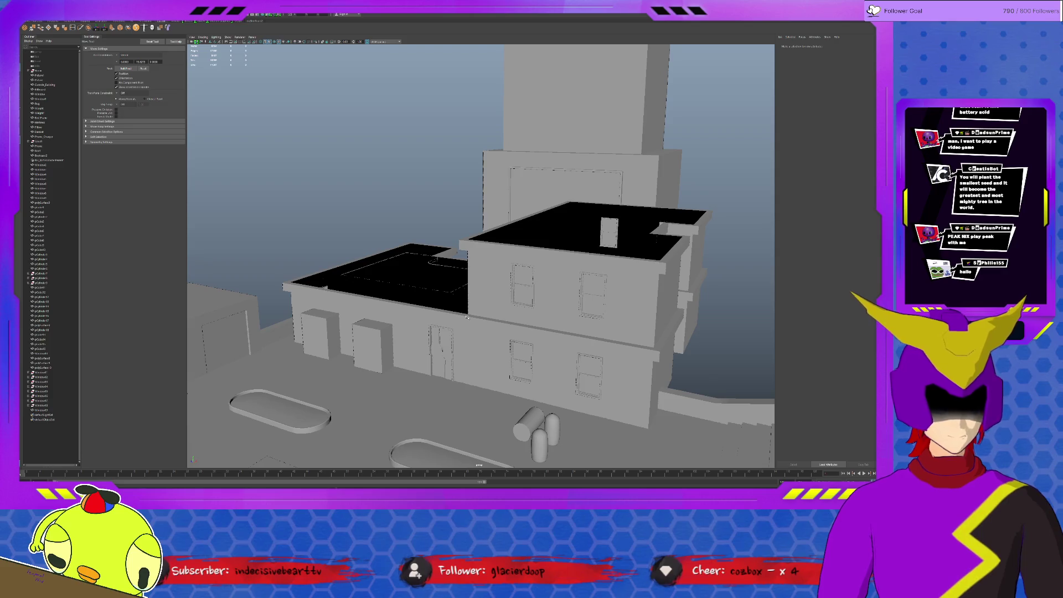
alt+drag(513, 275, 465, 285)
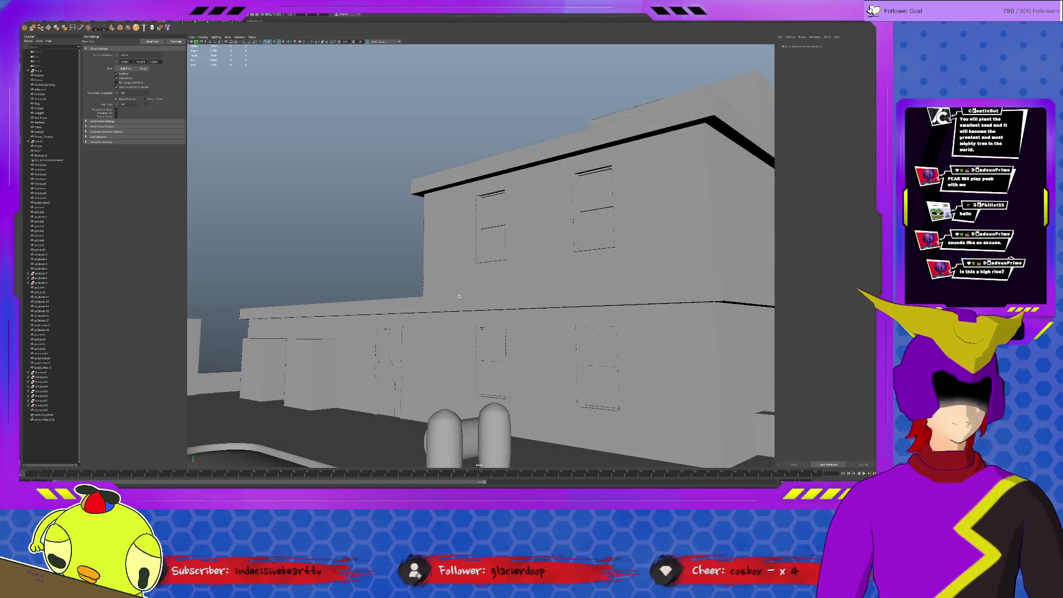
alt+drag(550, 305, 520, 293)
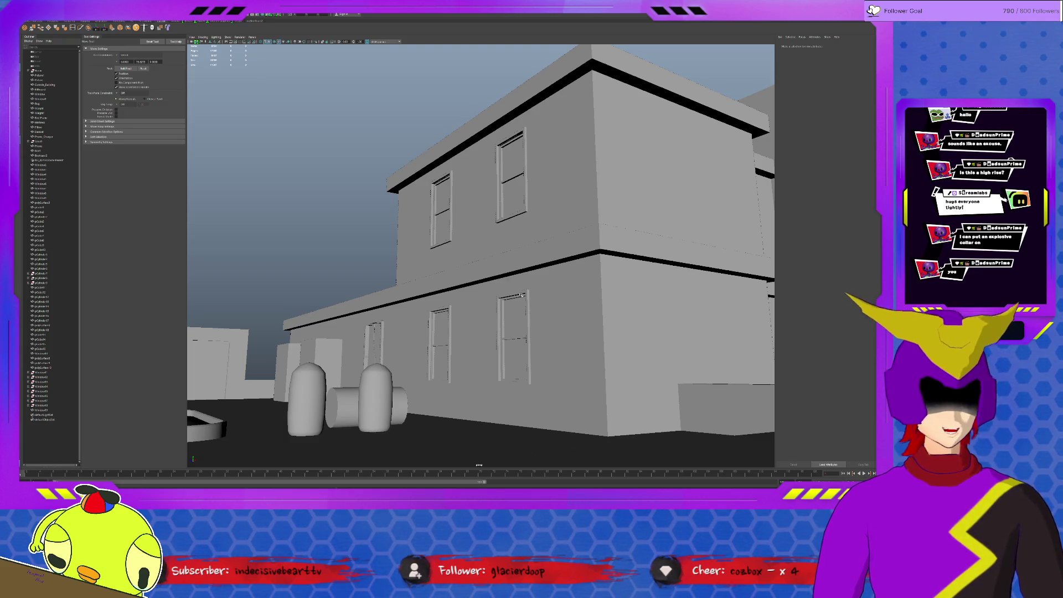
Step: Duplicate the lower wall pieces, move the copies below the building, and repeat to stack another floor
key(f)
alt+drag(501, 304, 398, 261)
click(398, 262)
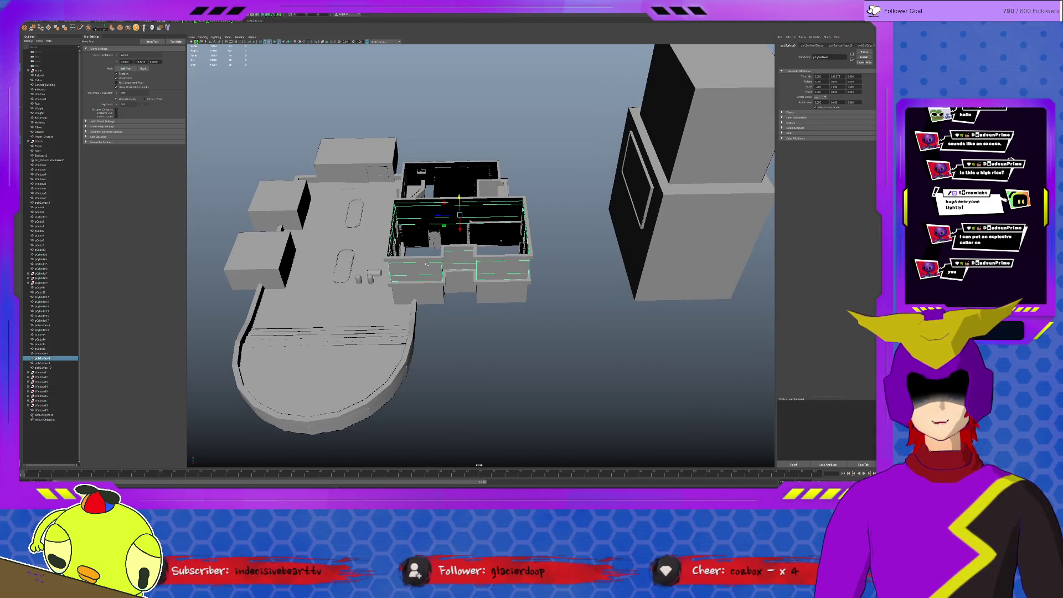
click(502, 241)
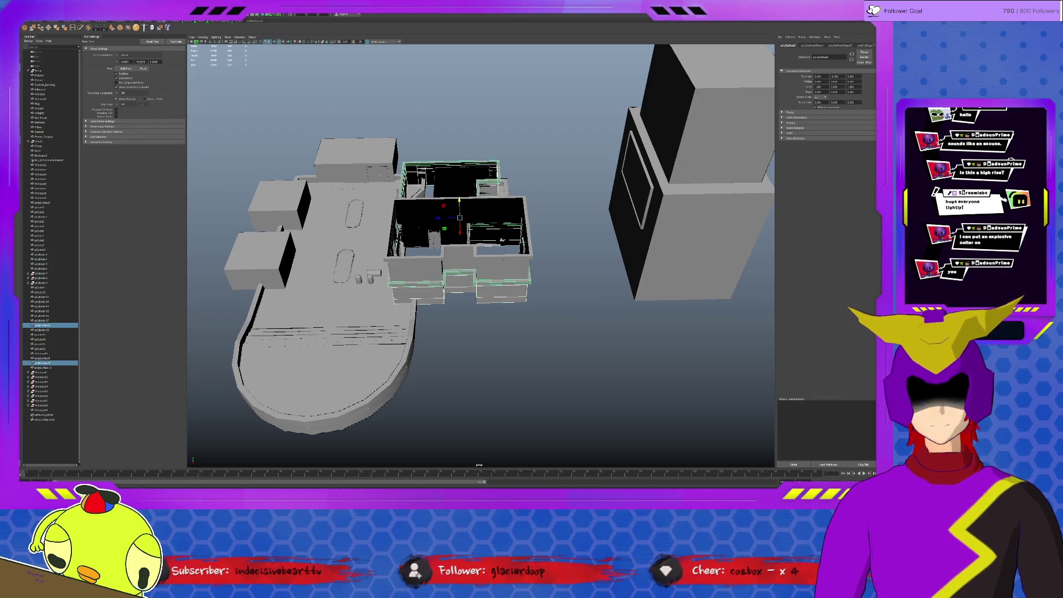
key(ctrl+d)
mouse_move(459, 202)
mouse_down()
mouse_move(460, 222)
mouse_move(437, 193)
mouse_move(462, 246)
mouse_move(463, 394)
mouse_up()
key(ctrl+d)
key(ctrl+d)
key(ctrl+d)
key(ctrl+d)
key(ctrl+d)
click(547, 369)
mouse_move(546, 368)
alt+mouse_down()
mouse_move(594, 384)
mouse_move(564, 378)
alt+mouse_up()
scroll(594, 384, up, 6)
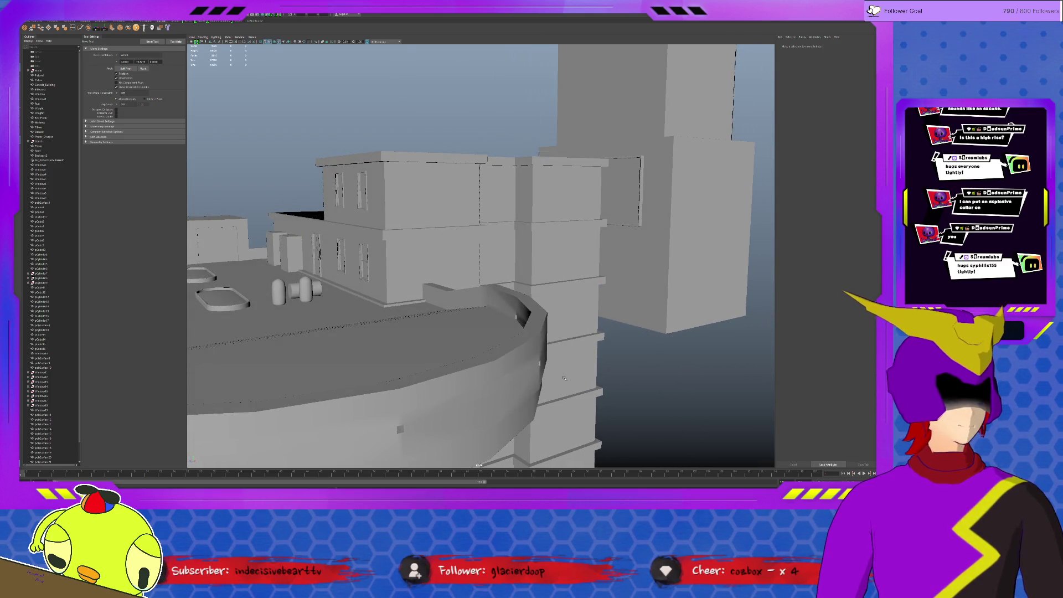
mouse_move(370, 335)
alt+mouse_down()
mouse_move(688, 360)
mouse_move(470, 346)
mouse_move(425, 384)
mouse_move(422, 233)
mouse_move(412, 335)
mouse_move(363, 308)
mouse_move(426, 325)
mouse_move(517, 195)
alt+mouse_up()
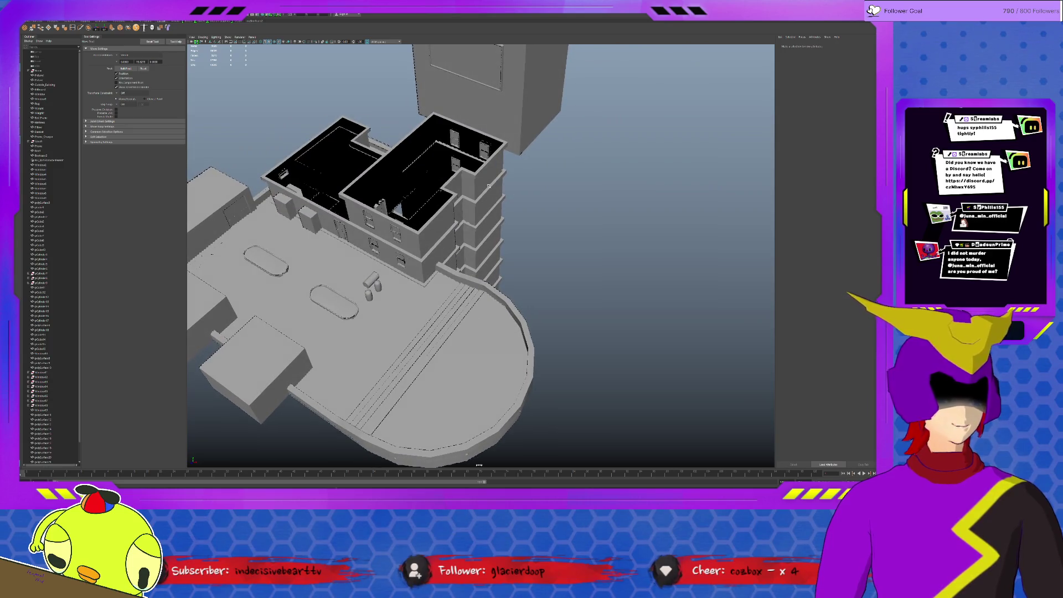
mouse_move(460, 239)
alt+mouse_down()
mouse_move(433, 305)
mouse_move(187, 268)
mouse_move(468, 305)
alt+mouse_up()
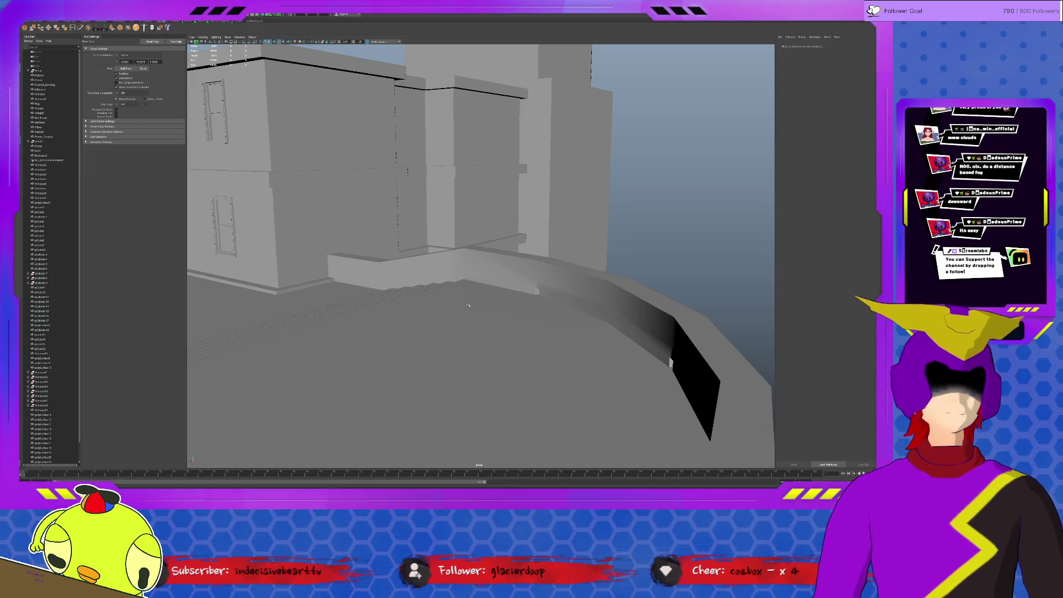
mouse_move(468, 305)
alt+mouse_down()
mouse_move(273, 266)
mouse_move(376, 266)
mouse_move(470, 294)
mouse_move(424, 273)
alt+mouse_up()
click(301, 250)
scroll(469, 293, up, 3)
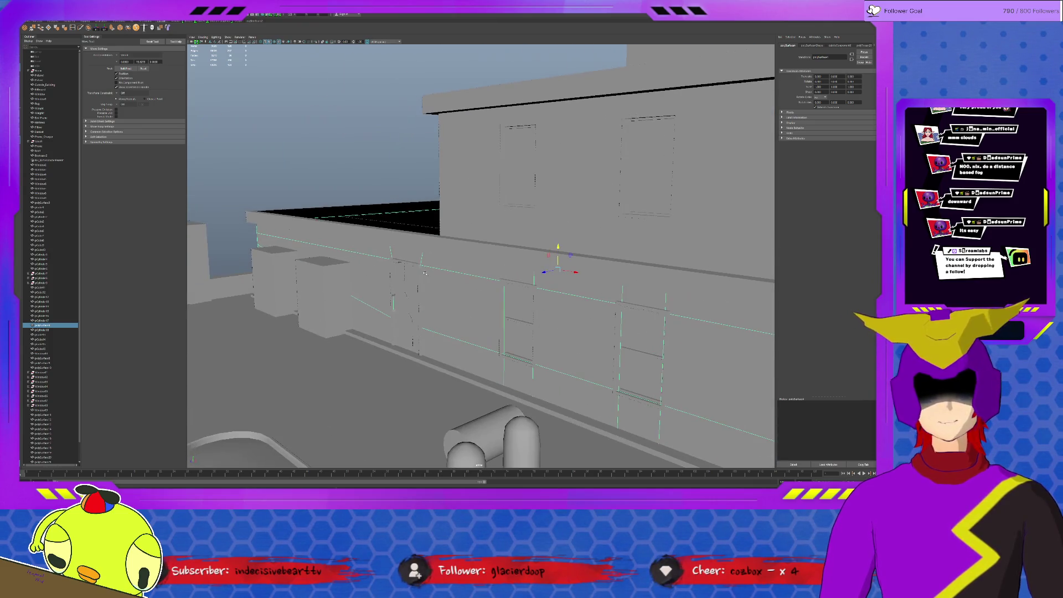
click(272, 200)
alt+drag(273, 200, 440, 270)
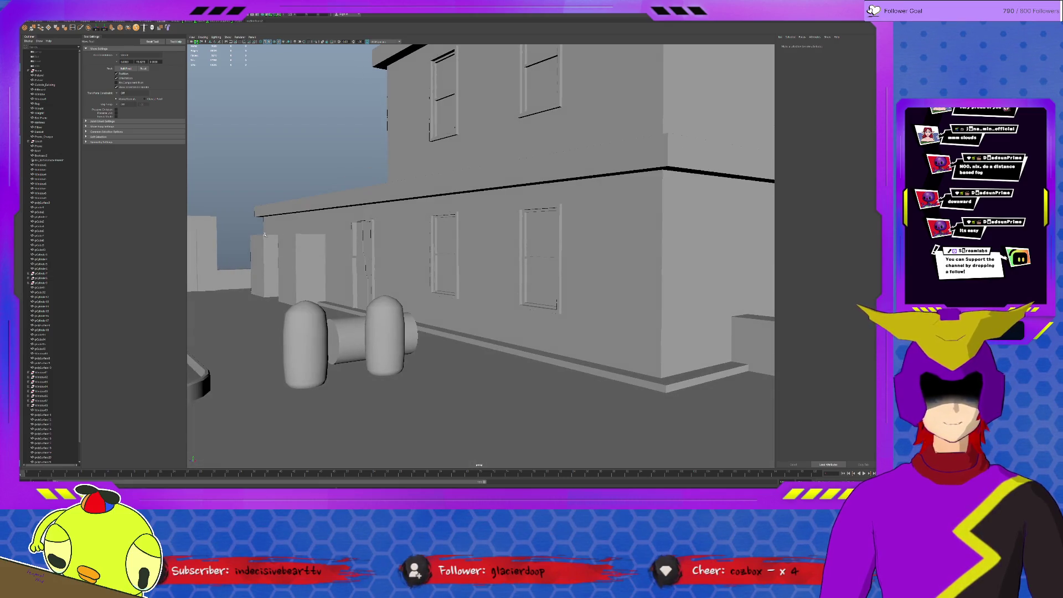
click(575, 230)
mouse_move(576, 230)
alt+mouse_down()
mouse_move(601, 229)
mouse_move(567, 177)
mouse_move(494, 189)
alt+mouse_up()
click(567, 177)
alt+drag(593, 287, 438, 206)
alt+right_drag(573, 250, 551, 245)
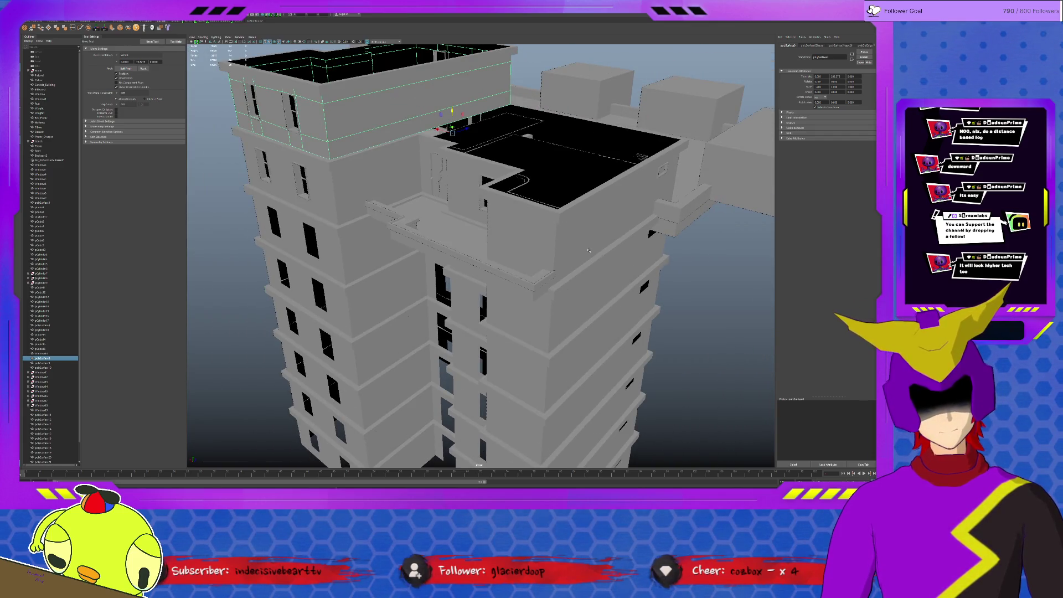
Step: Select the roof slab with the upper-right wall and raise them higher above the top floor
alt+drag(581, 243, 512, 211)
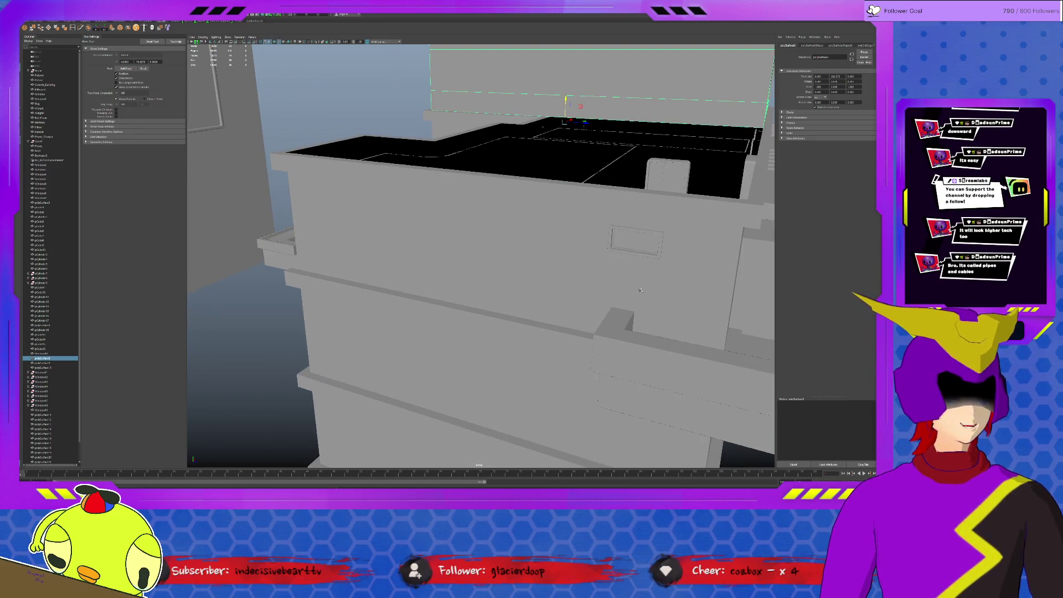
click(634, 259)
mouse_move(642, 294)
alt+mouse_down()
mouse_move(612, 363)
mouse_move(636, 308)
alt+mouse_up()
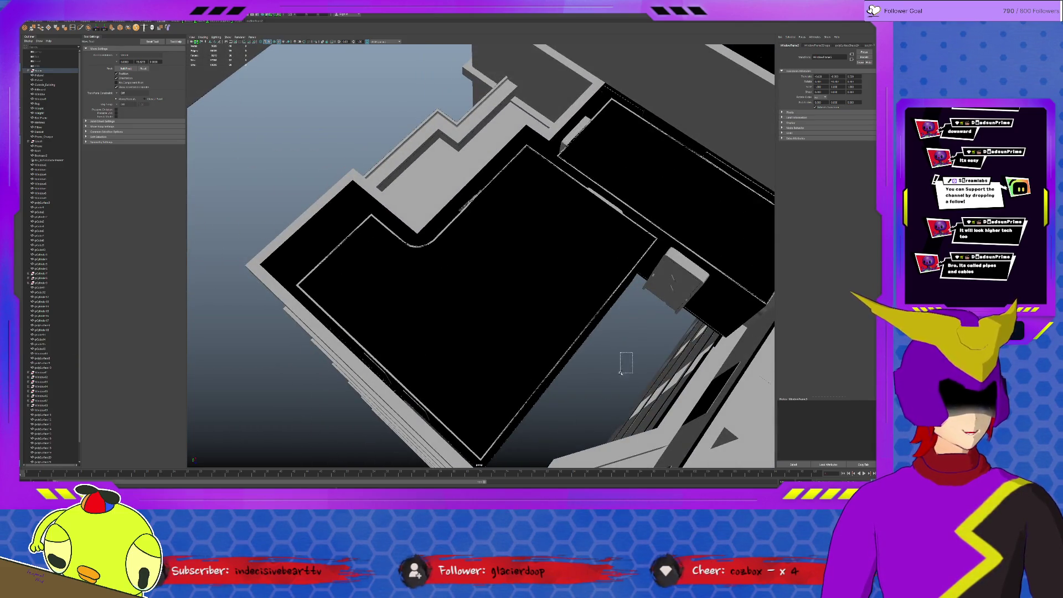
click(576, 280)
shift+click(664, 217)
mouse_move(664, 217)
alt+mouse_down()
mouse_move(648, 49)
mouse_move(674, 247)
alt+mouse_up()
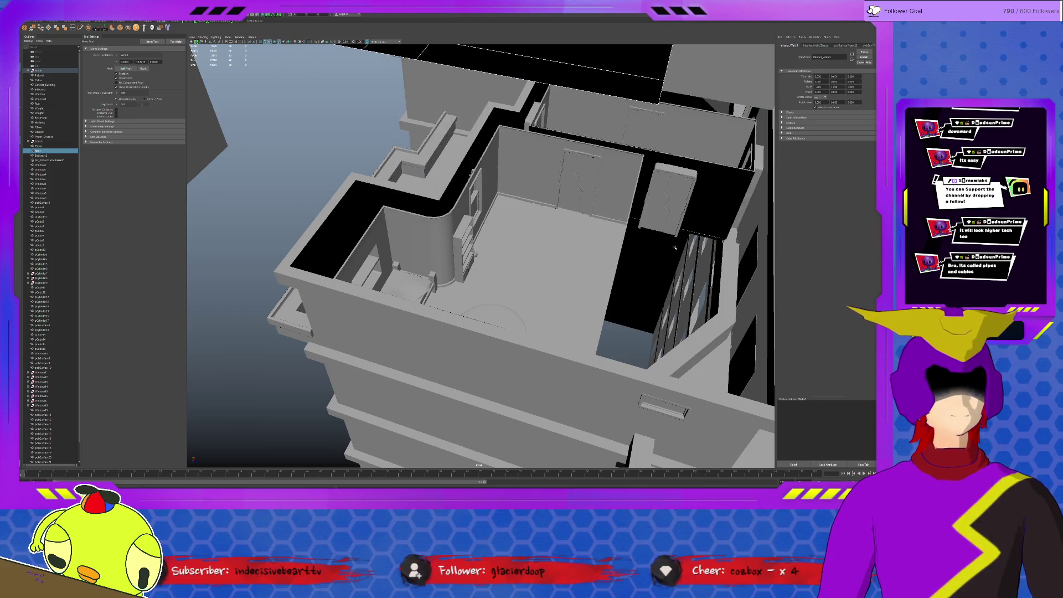
middle_drag(675, 247, 658, 255)
click(627, 351)
Step: Select the parapet ledge, then the small cabinet inside the room
alt+drag(628, 351, 604, 244)
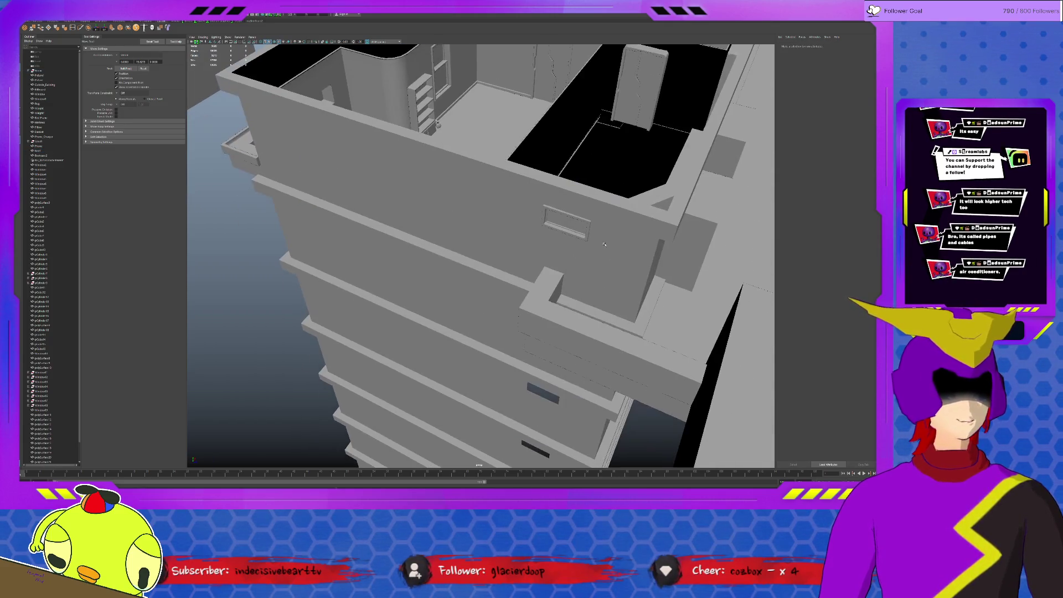
click(550, 283)
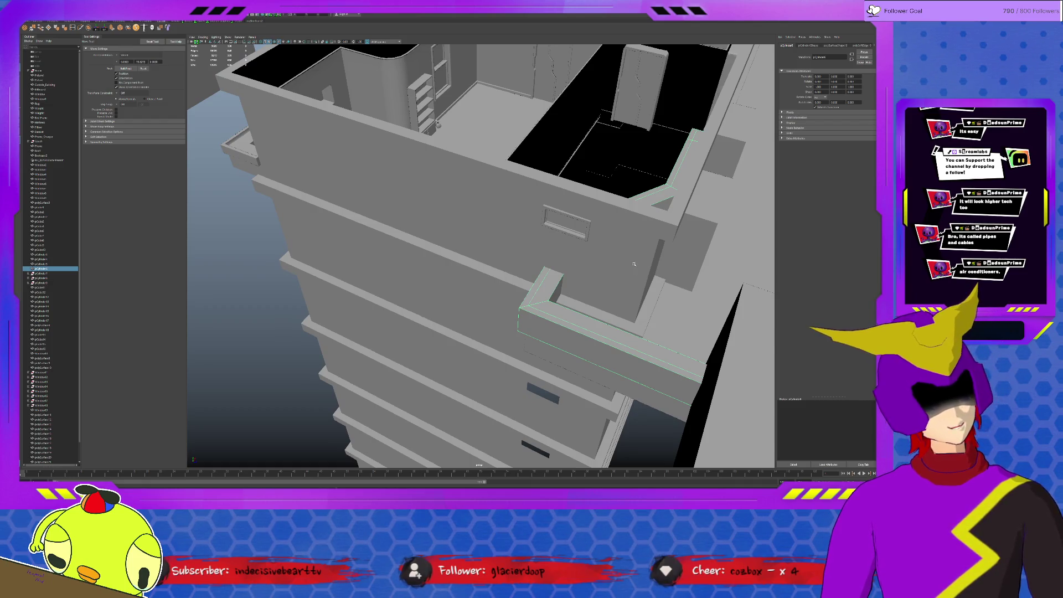
mouse_move(632, 263)
alt+mouse_down()
mouse_move(576, 253)
mouse_move(492, 138)
mouse_move(517, 161)
mouse_move(505, 170)
mouse_move(388, 176)
mouse_move(364, 148)
mouse_move(487, 190)
mouse_move(477, 187)
alt+mouse_up()
scroll(576, 253, up, 5)
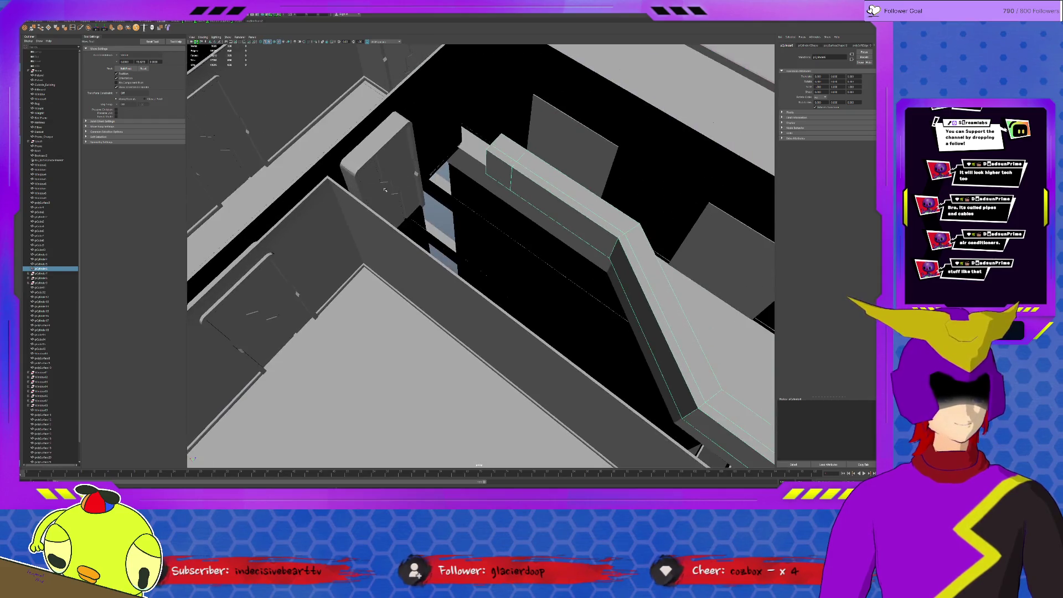
click(380, 178)
key(Right)
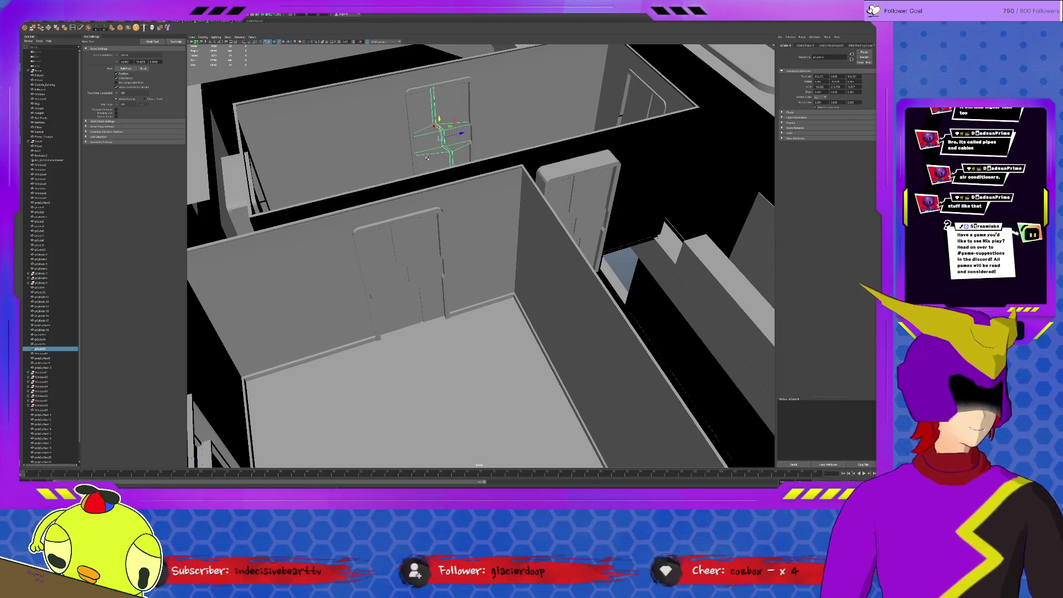
Step: Select the boxes on the building's outer wall and then the wall mesh
alt+drag(436, 159, 491, 223)
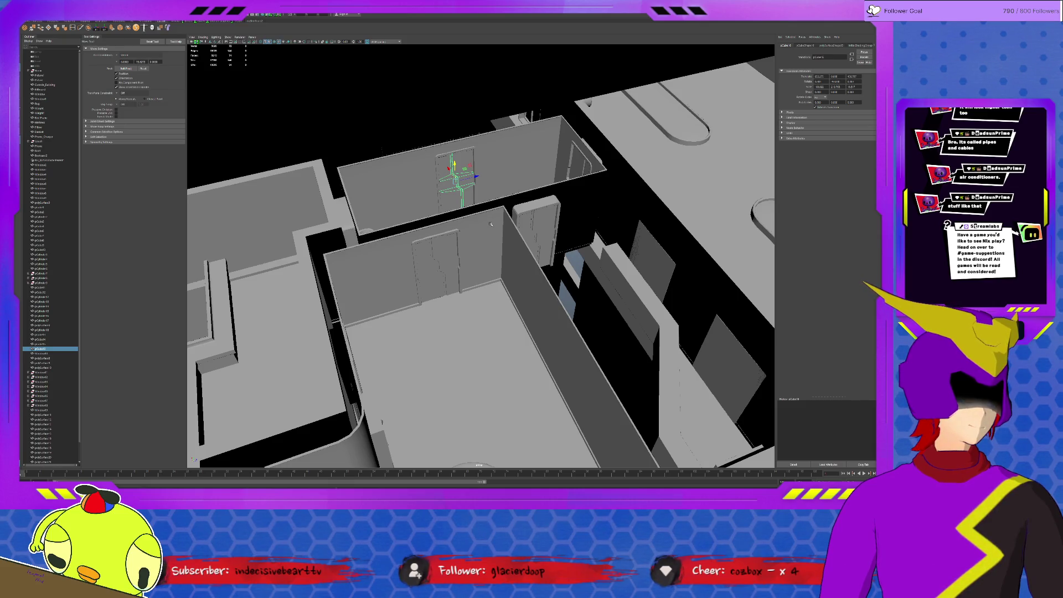
mouse_move(490, 224)
alt+mouse_down()
mouse_move(555, 261)
mouse_move(522, 264)
mouse_move(558, 303)
alt+mouse_up()
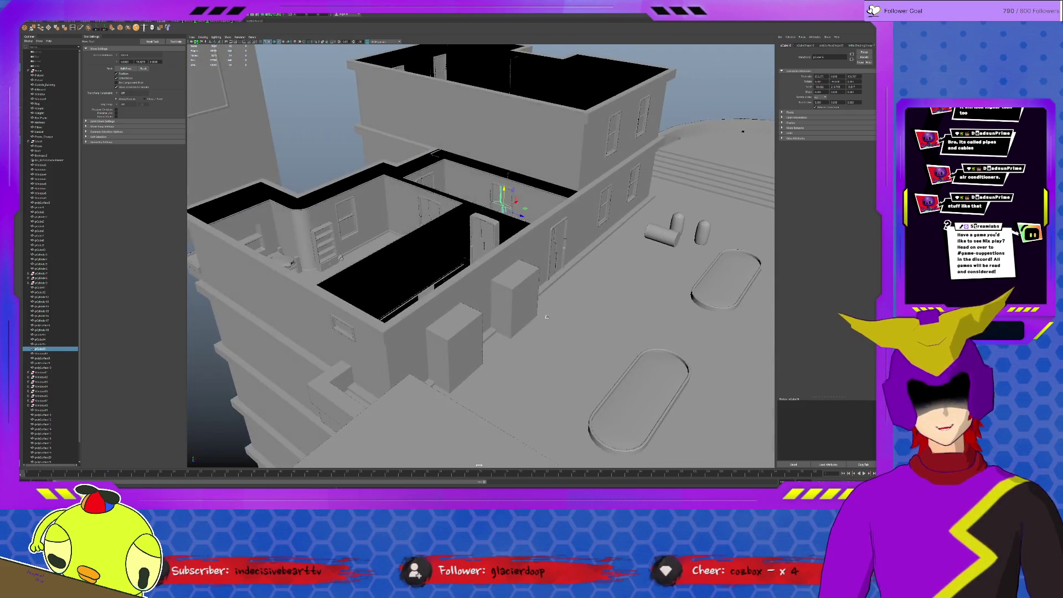
click(498, 308)
click(473, 343)
click(490, 332)
click(479, 338)
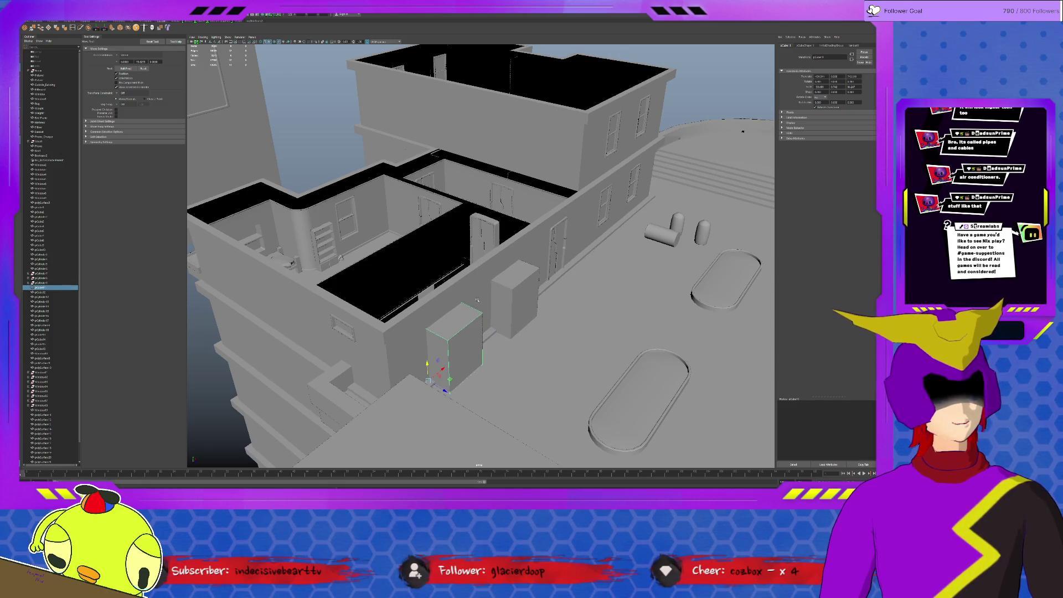
click(476, 300)
mouse_move(499, 360)
alt+mouse_down()
mouse_move(380, 351)
mouse_move(442, 277)
mouse_move(486, 199)
alt+mouse_up()
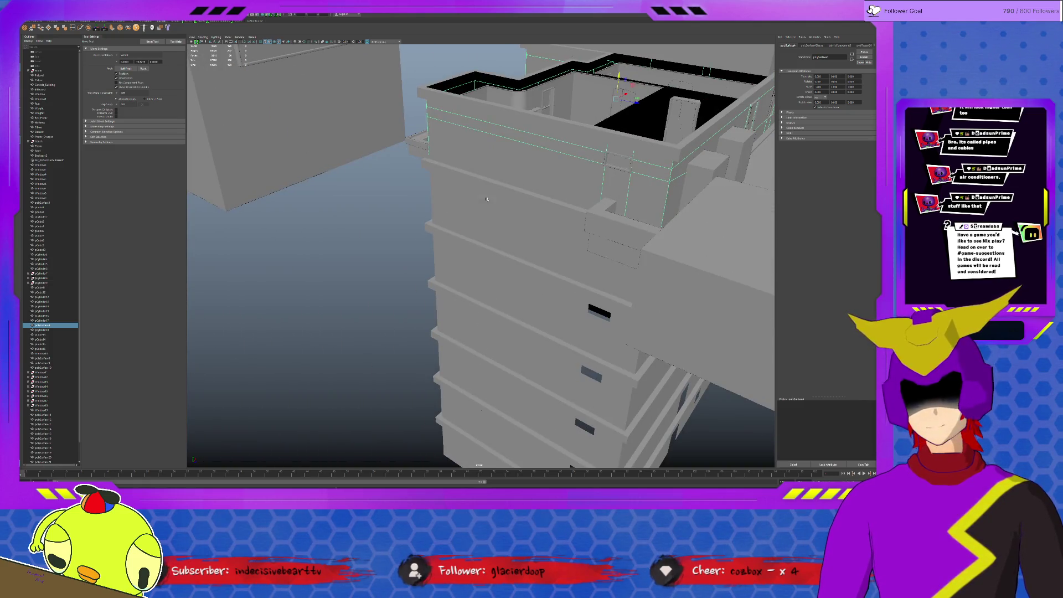
Step: Box-select the wall strips along the building's side and delete them
drag(420, 216, 470, 471)
key(Delete)
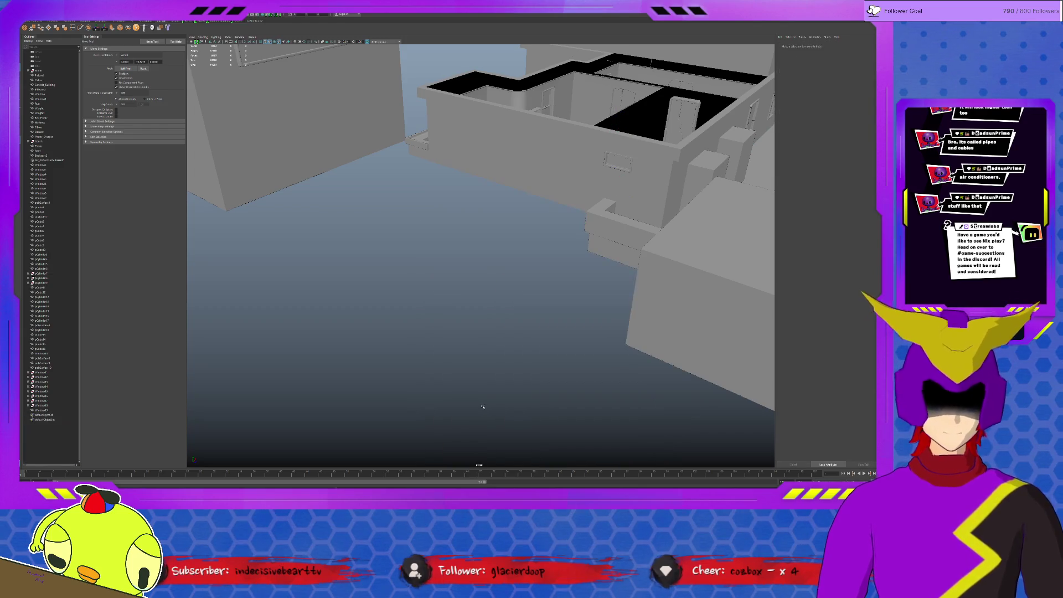
alt+drag(627, 350, 584, 355)
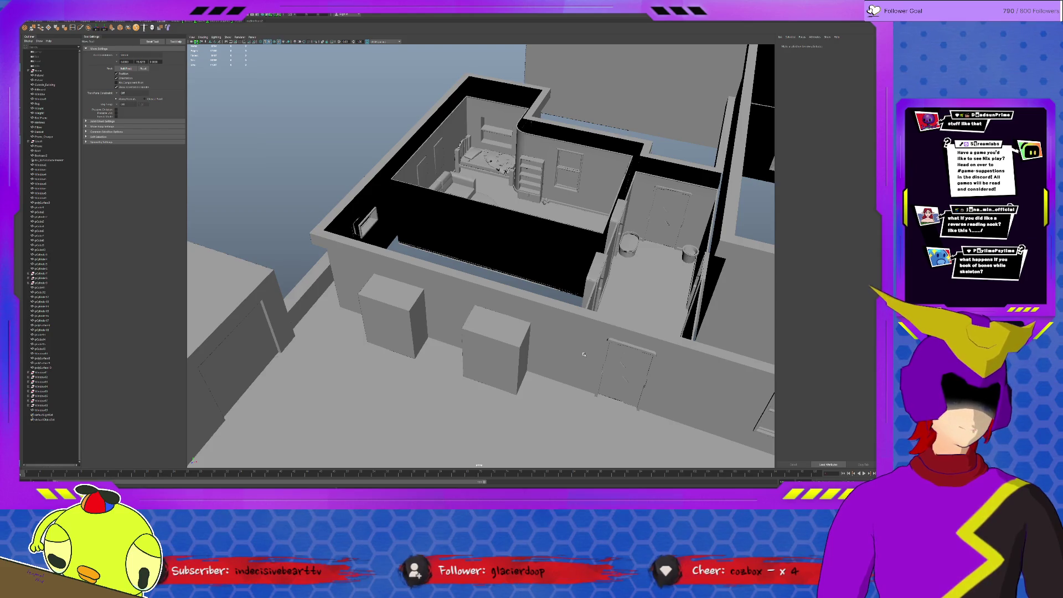
click(583, 354)
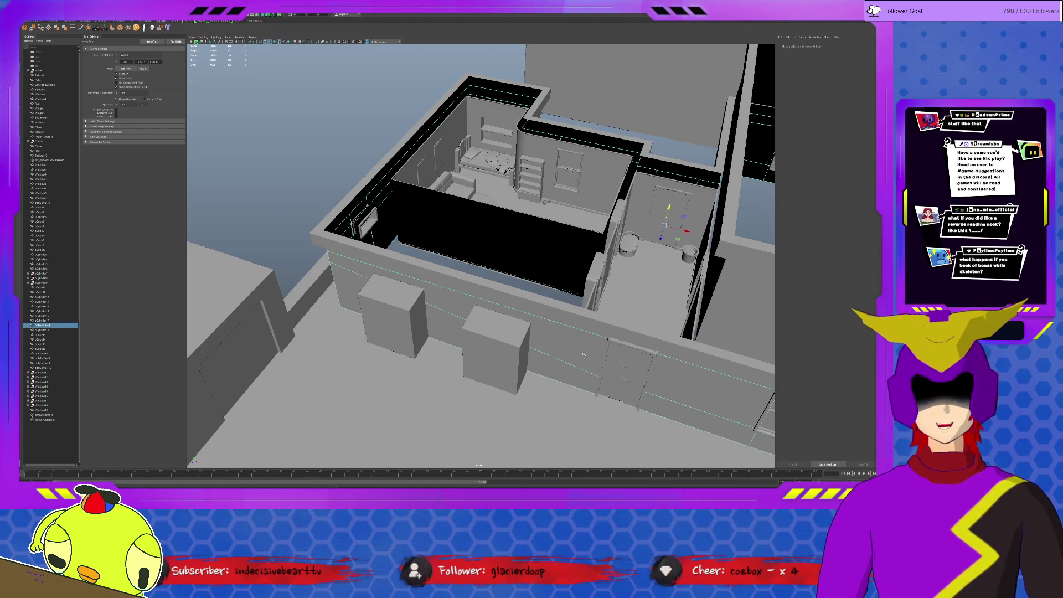
alt+drag(584, 355, 476, 261)
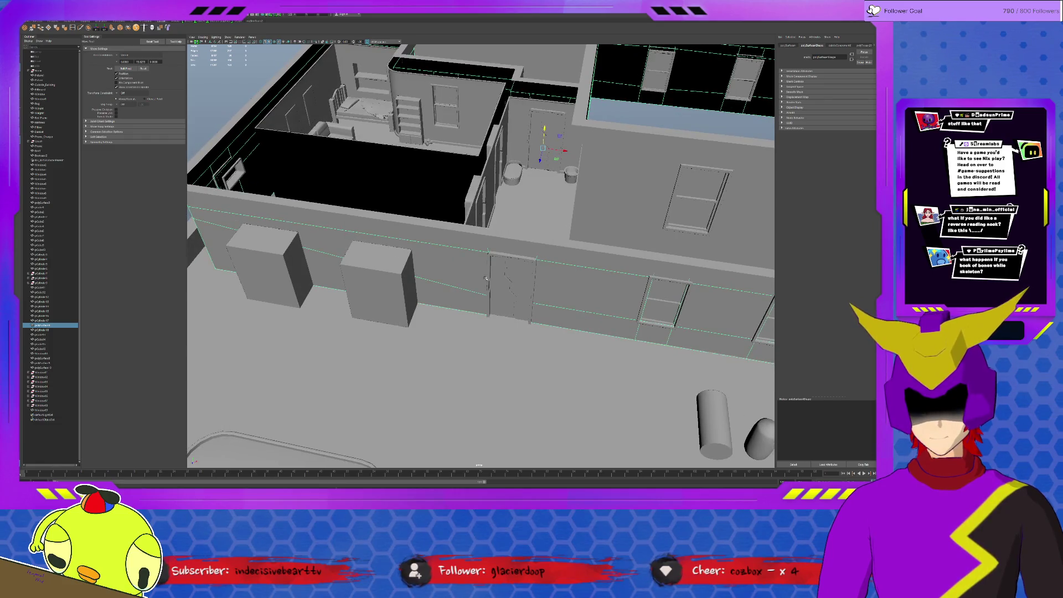
click(480, 272)
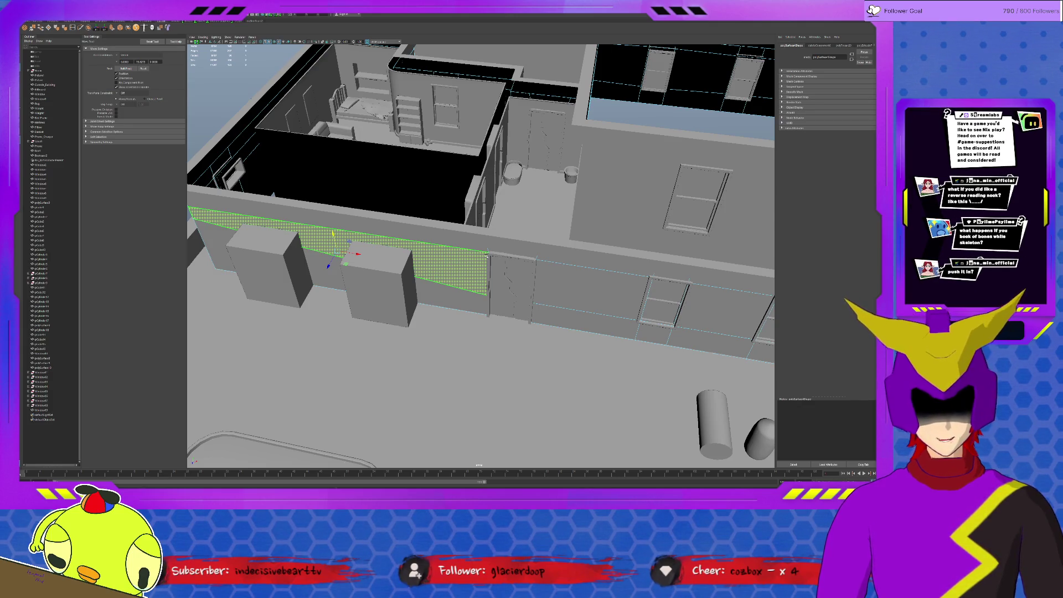
mouse_move(486, 256)
alt+mouse_down()
mouse_move(493, 281)
mouse_move(506, 271)
mouse_move(500, 247)
alt+mouse_up()
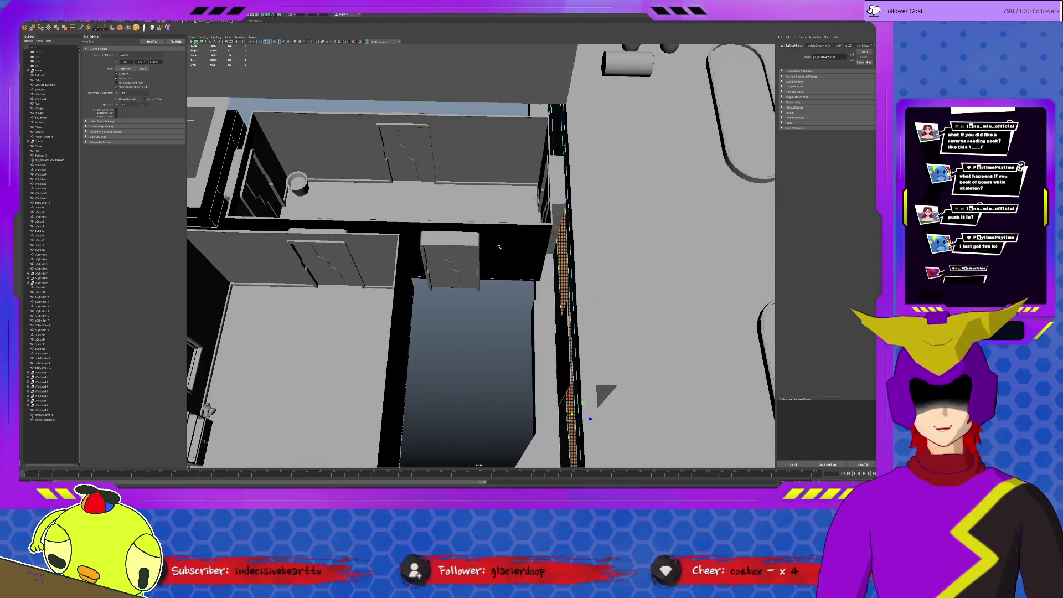
click(487, 246)
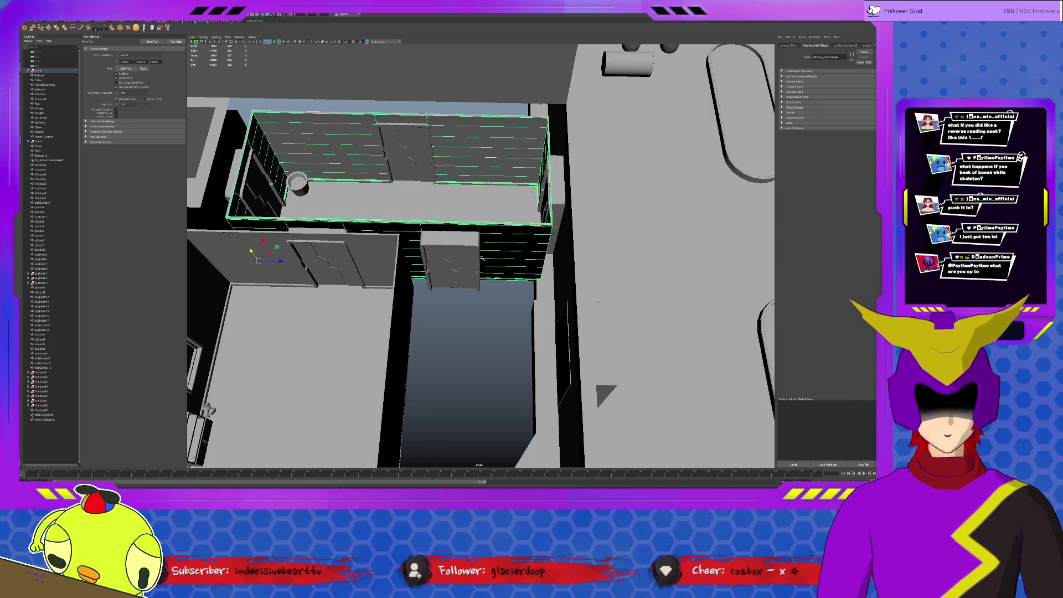